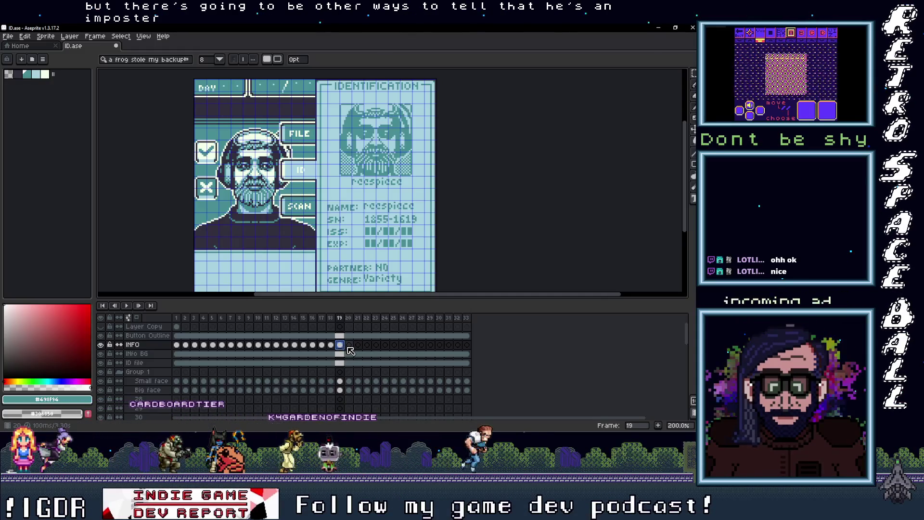
# - Show frame 20's card, check the curly-haired portrait image, and copy its file name
pyautogui.click(349, 346)
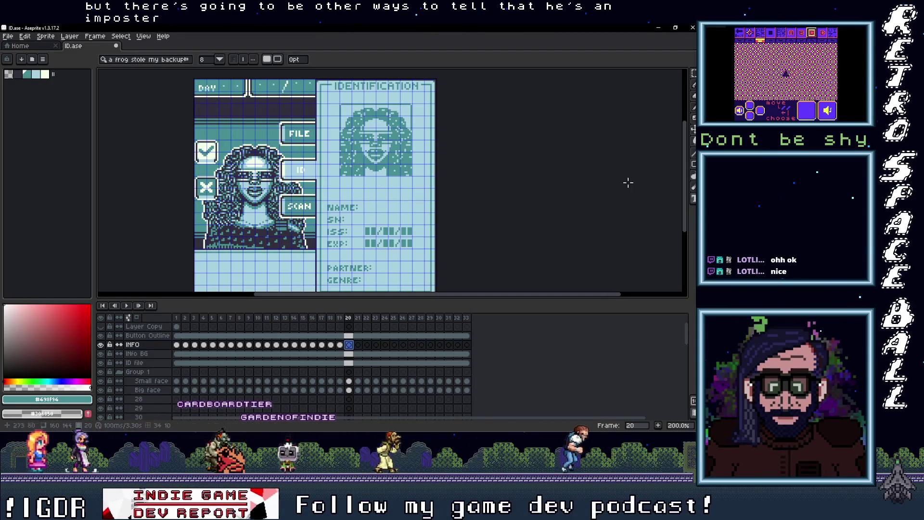
pyautogui.hotkey('alt', 'Tab')
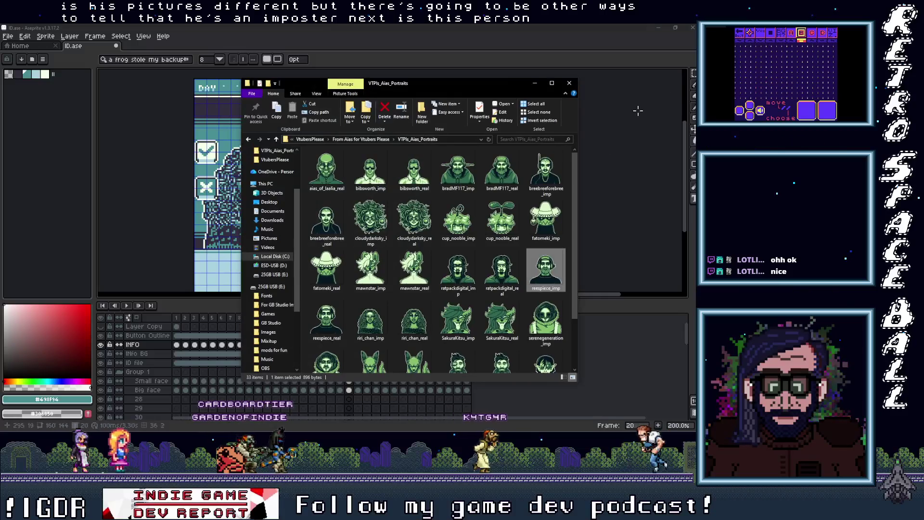
pyautogui.doubleClick(370, 320)
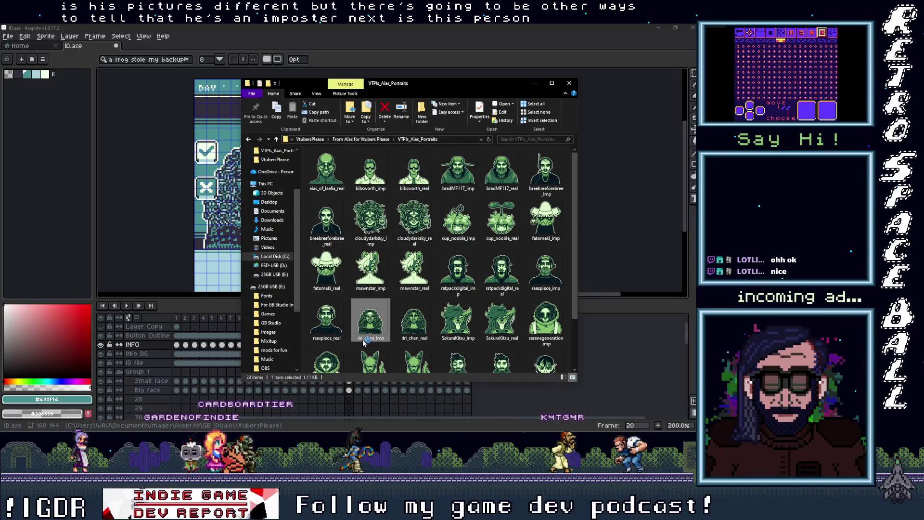
pyautogui.click(691, 29)
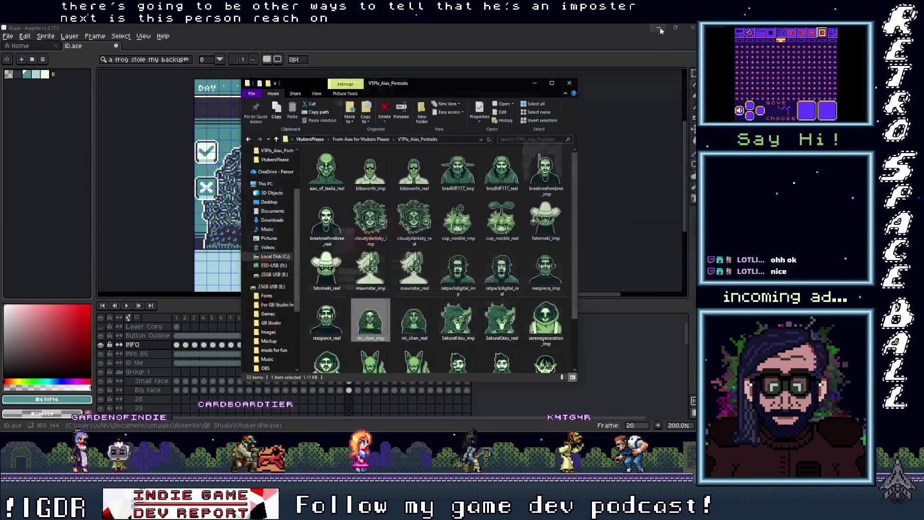
pyautogui.click(365, 339)
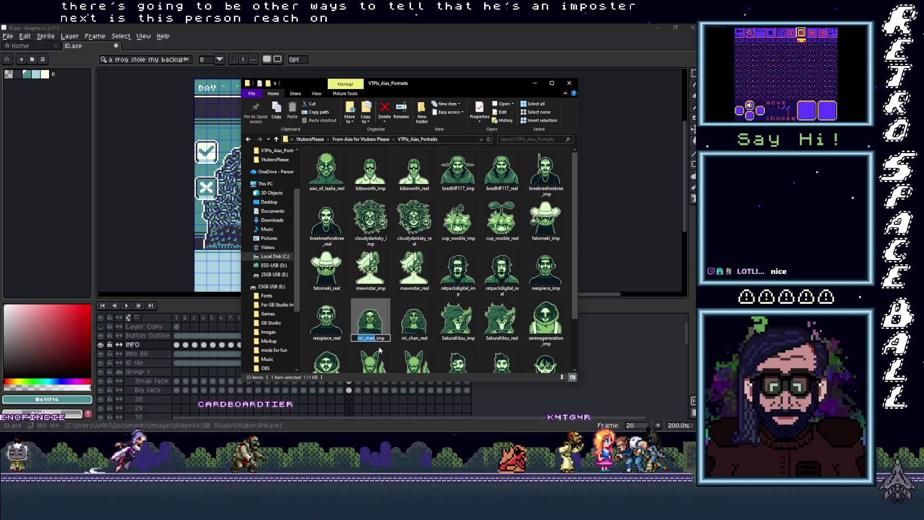
pyautogui.click(534, 83)
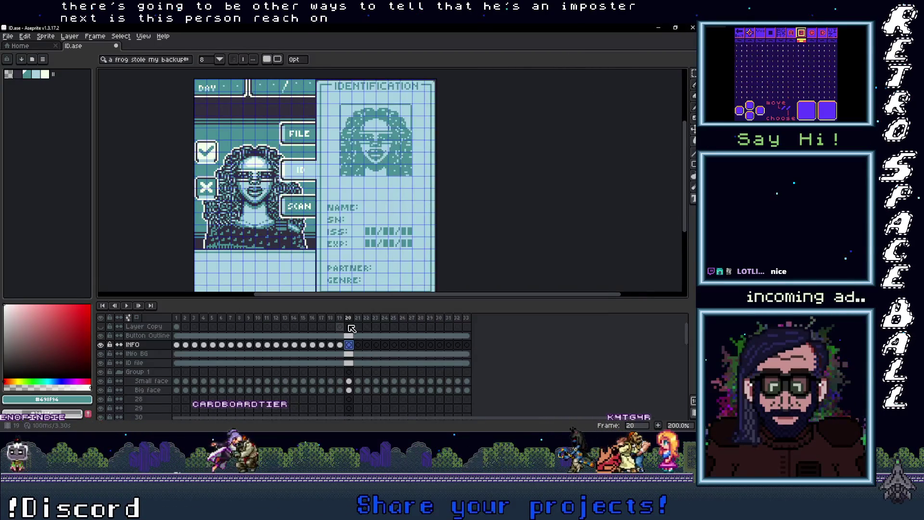
# - Paste the copied handle into the space under the portrait and center it there
pyautogui.scroll(4, 354, 230)
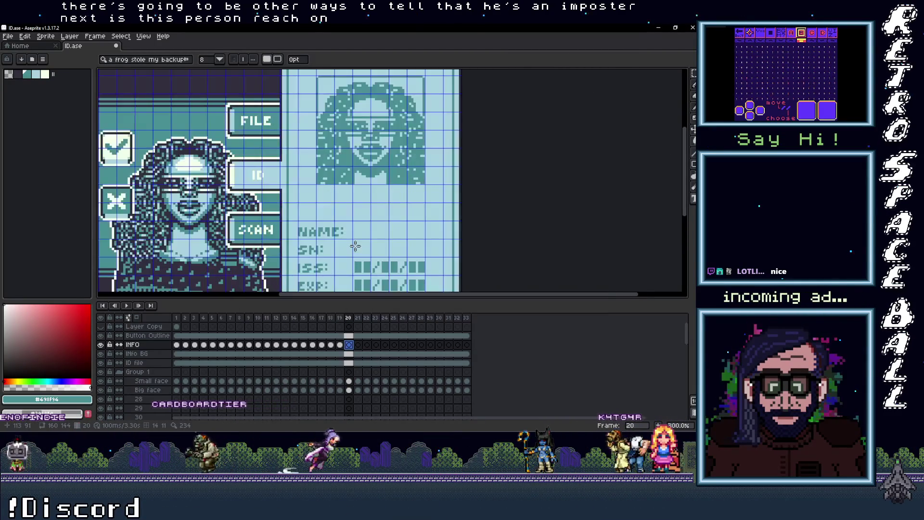
pyautogui.scroll(1, 353, 229)
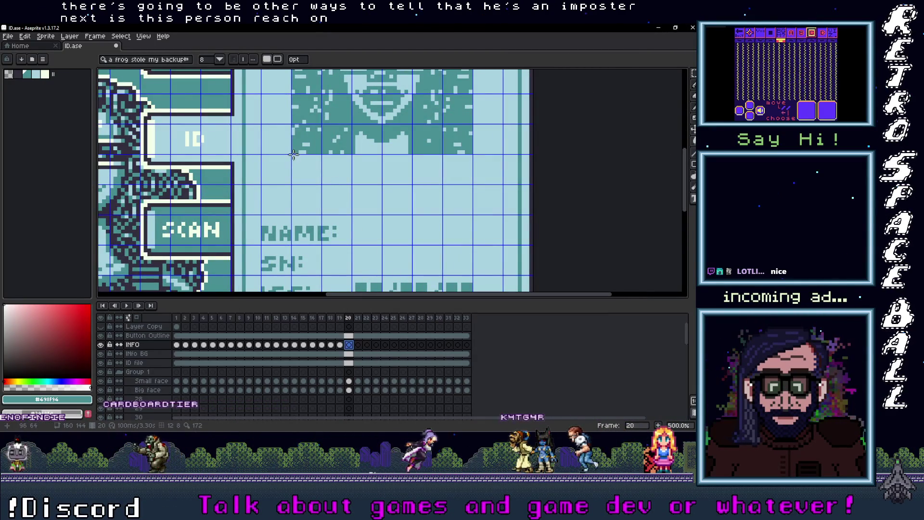
pyautogui.moveTo(293, 154); pyautogui.dragTo(472, 184)
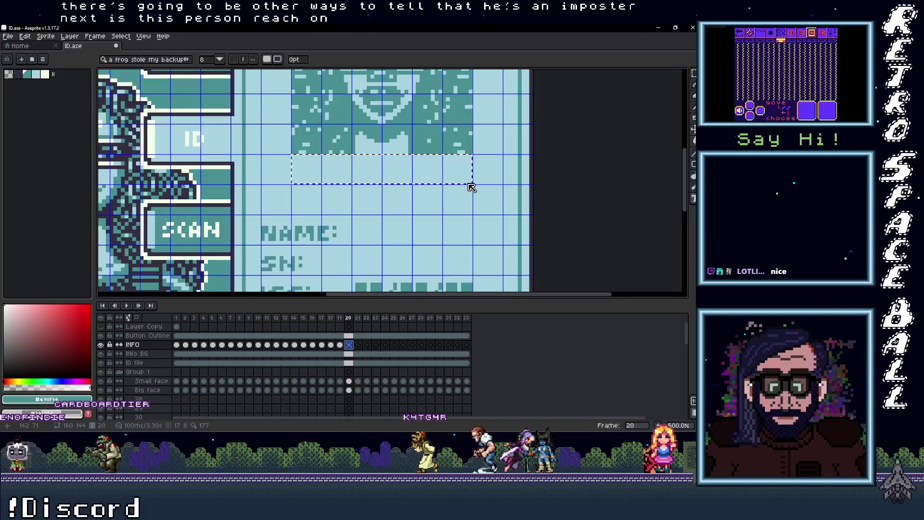
pyautogui.hotkey('ctrl', 'v')
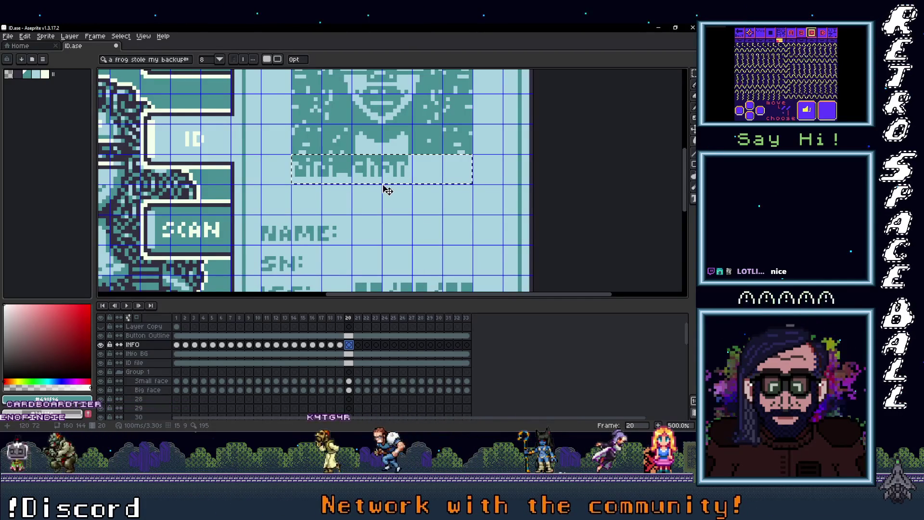
pyautogui.moveTo(392, 190); pyautogui.dragTo(422, 195)
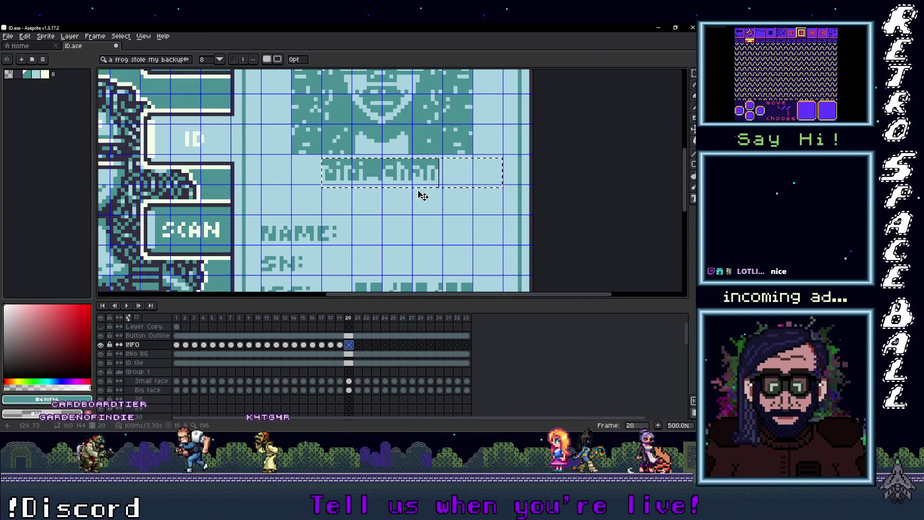
pyautogui.click(436, 213)
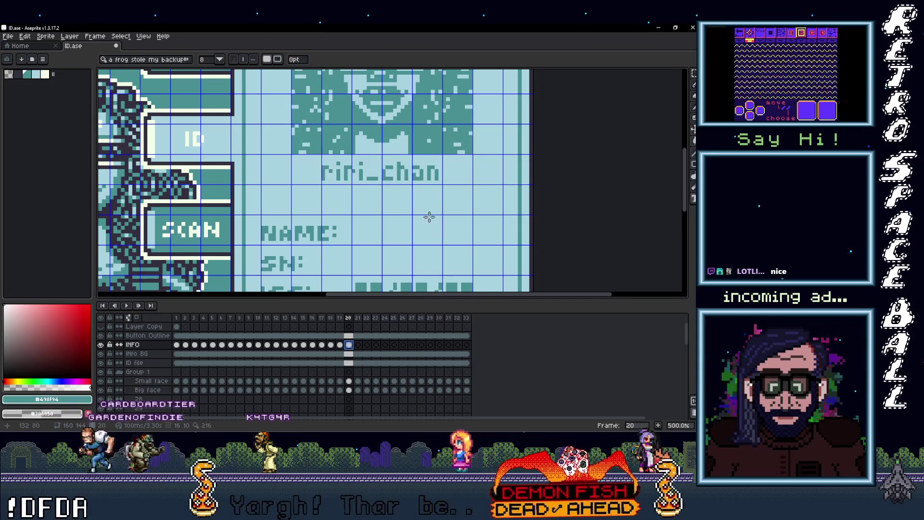
pyautogui.scroll(-3, 421, 235)
pyautogui.scroll(2, 421, 234)
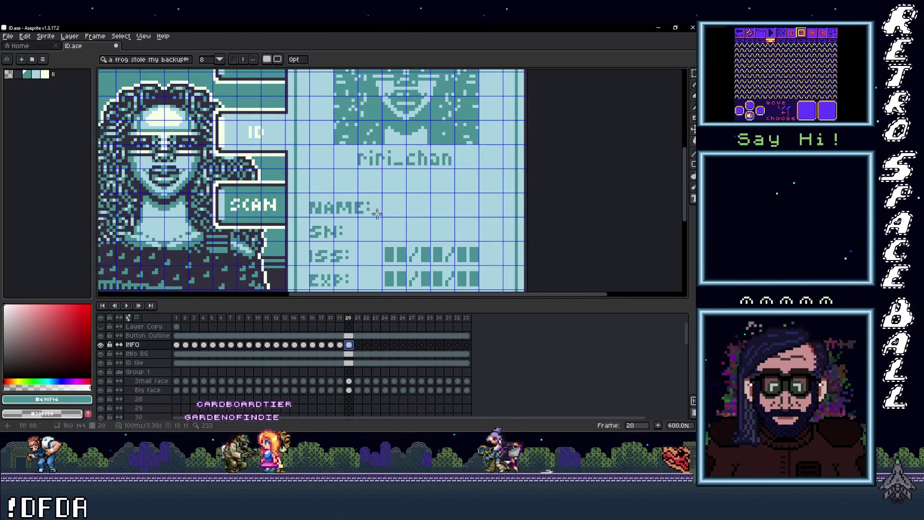
# - Type the character's short name in a text box beside NAME:
pyautogui.press('t')
pyautogui.moveTo(383, 193); pyautogui.dragTo(474, 215)
pyautogui.write('riri chan')
pyautogui.press('Return')
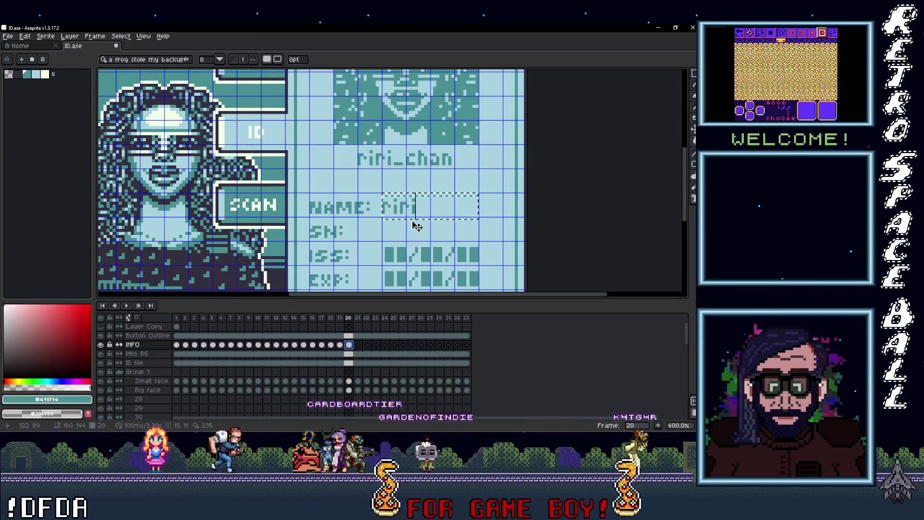
pyautogui.scroll(-2, 422, 232)
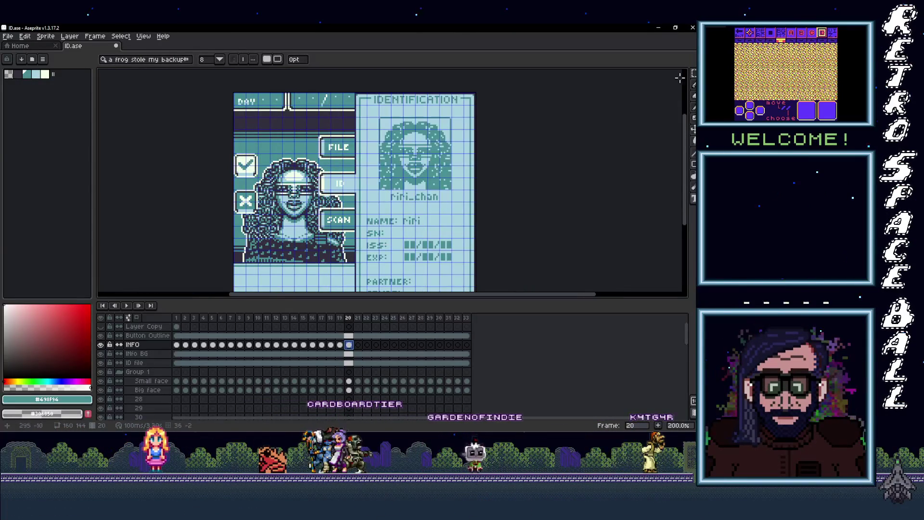
pyautogui.hotkey('alt', 'Tab')
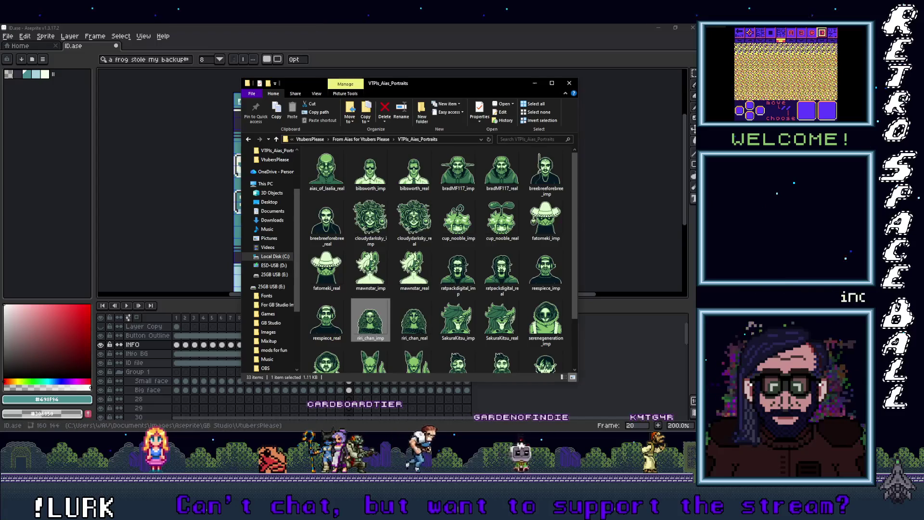
pyautogui.hotkey('alt', 'Tab')
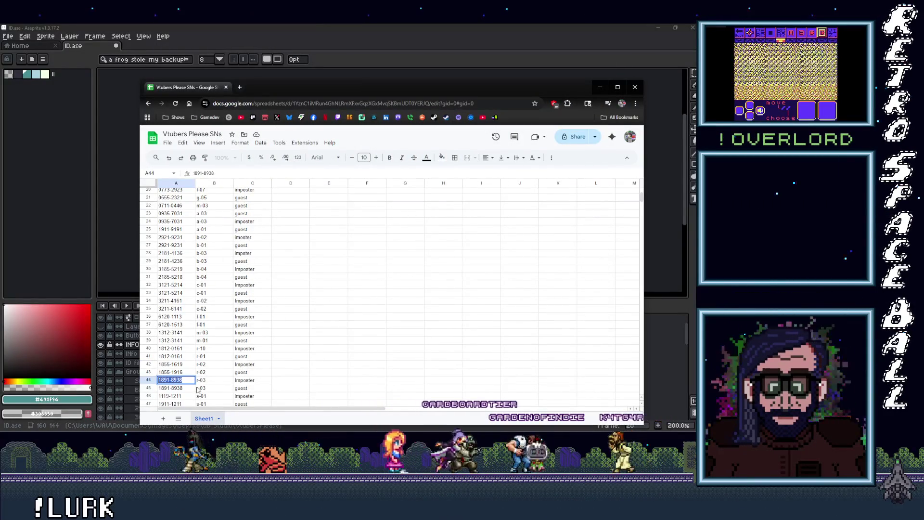
pyautogui.click(600, 90)
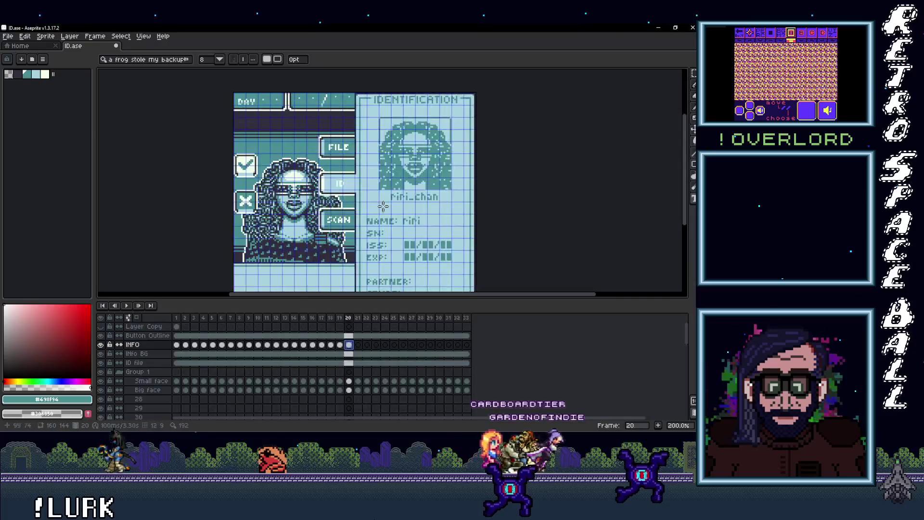
# - Paste 1891-8938 beside SN:, nudge it down a pixel, then compare with frame 19's card
pyautogui.scroll(2, 410, 234)
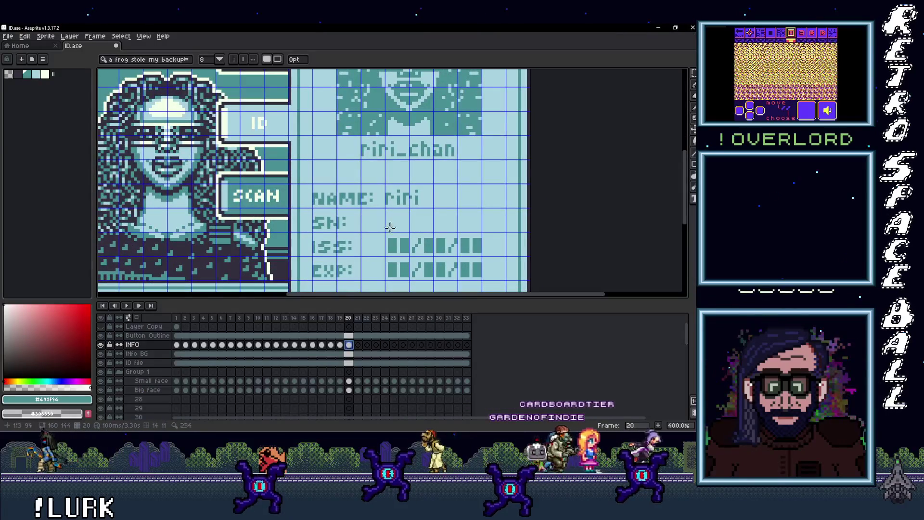
pyautogui.moveTo(385, 208)
pyautogui.mouseDown()
pyautogui.moveTo(446, 229)
pyautogui.moveTo(506, 231)
pyautogui.mouseUp()
pyautogui.hotkey('ctrl', 'v')
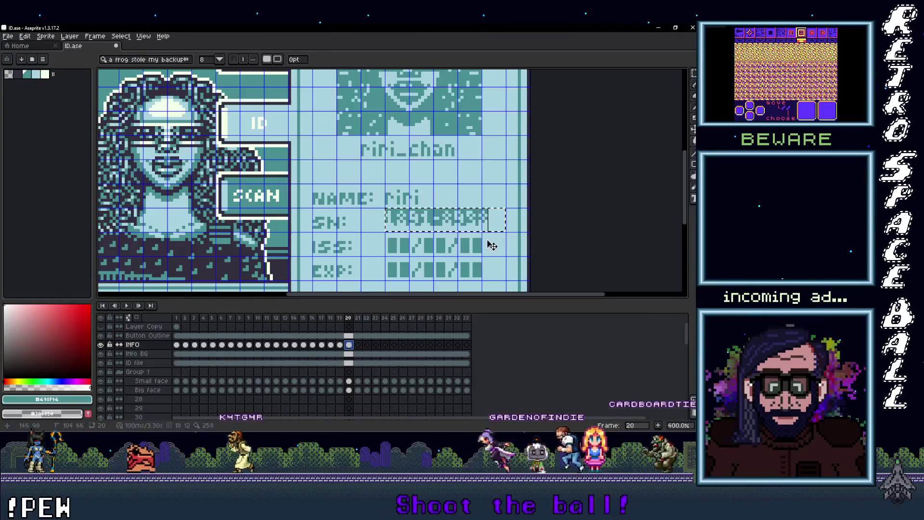
pyautogui.press('Down')
pyautogui.press('t')
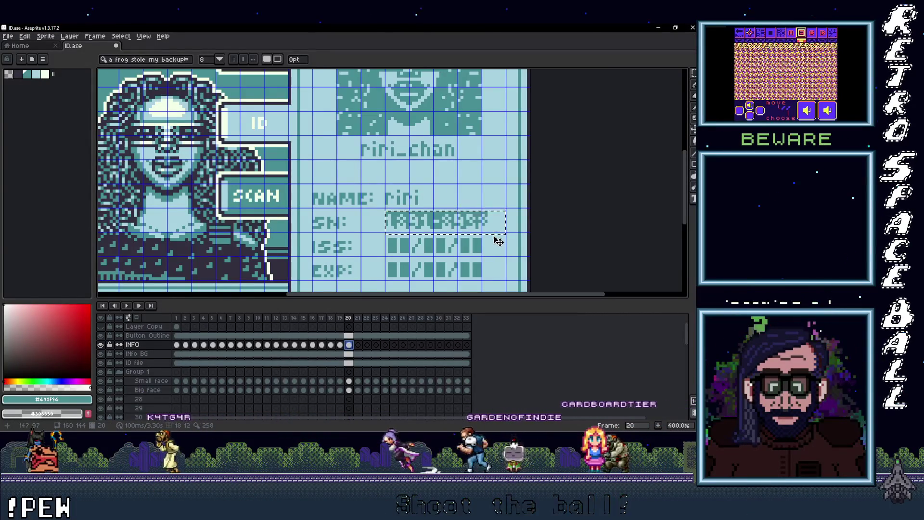
pyautogui.hotkey('ctrl', 'd')
pyautogui.scroll(-2, 439, 226)
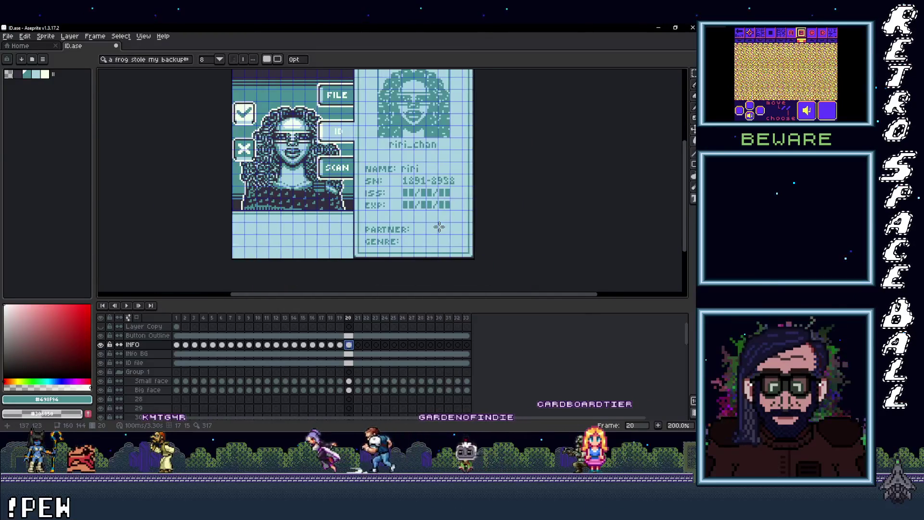
pyautogui.scroll(1, 441, 227)
pyautogui.click(340, 318)
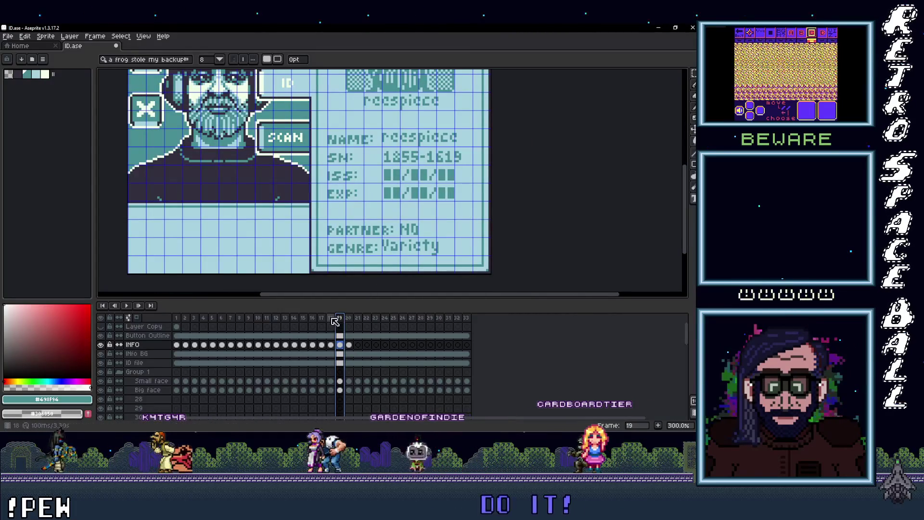
# - On frame 20, add YES beside PARTNER: and line it up with the label
pyautogui.click(349, 318)
pyautogui.scroll(2, 407, 231)
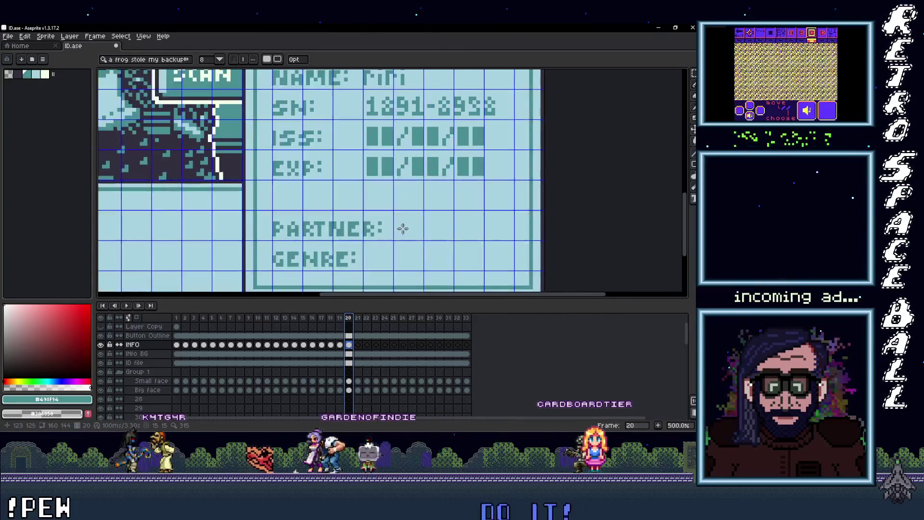
pyautogui.click(395, 211)
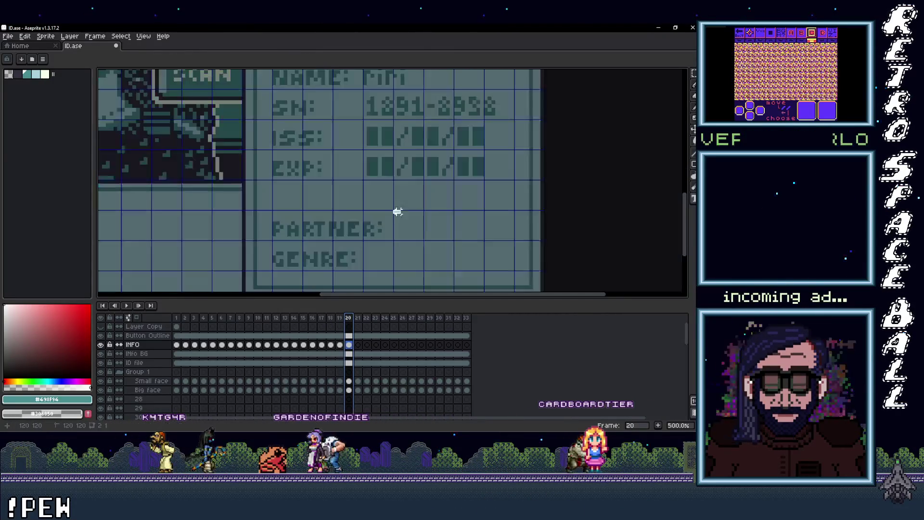
pyautogui.moveTo(482, 238); pyautogui.dragTo(484, 240)
pyautogui.write('YES')
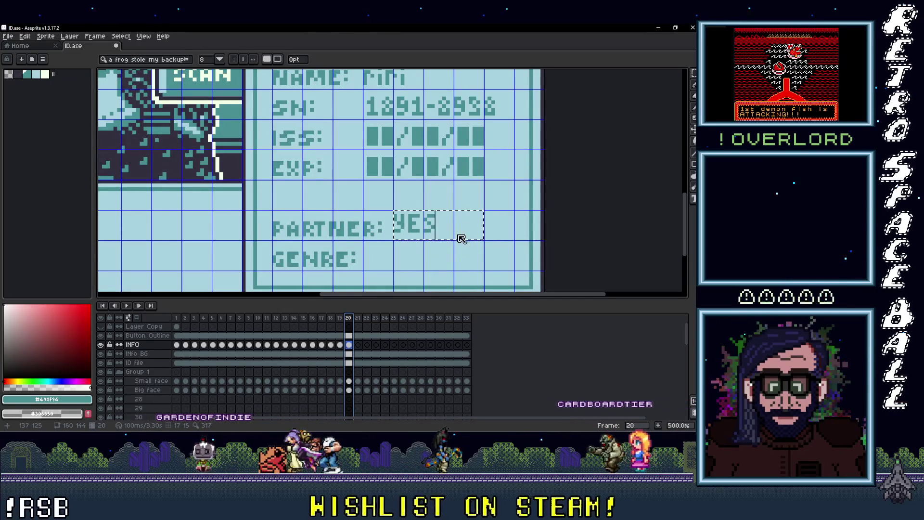
pyautogui.moveTo(462, 248); pyautogui.dragTo(462, 252)
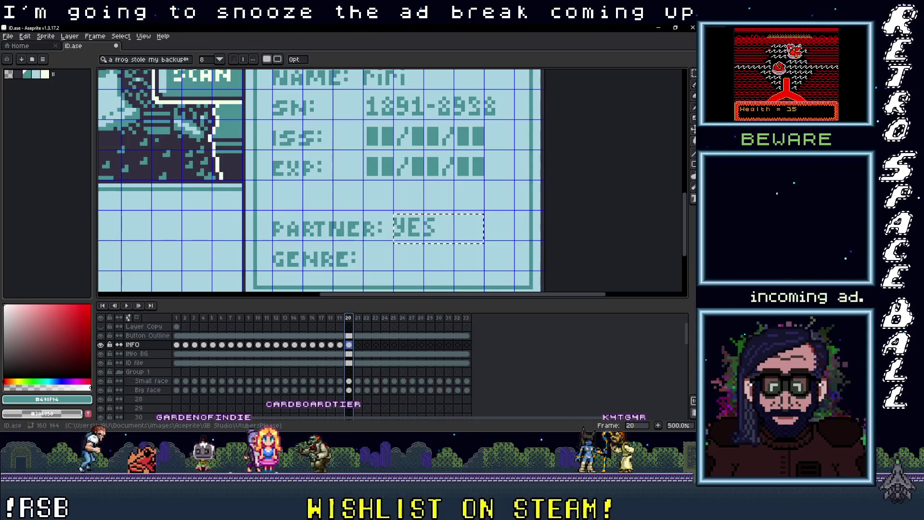
pyautogui.click(409, 253)
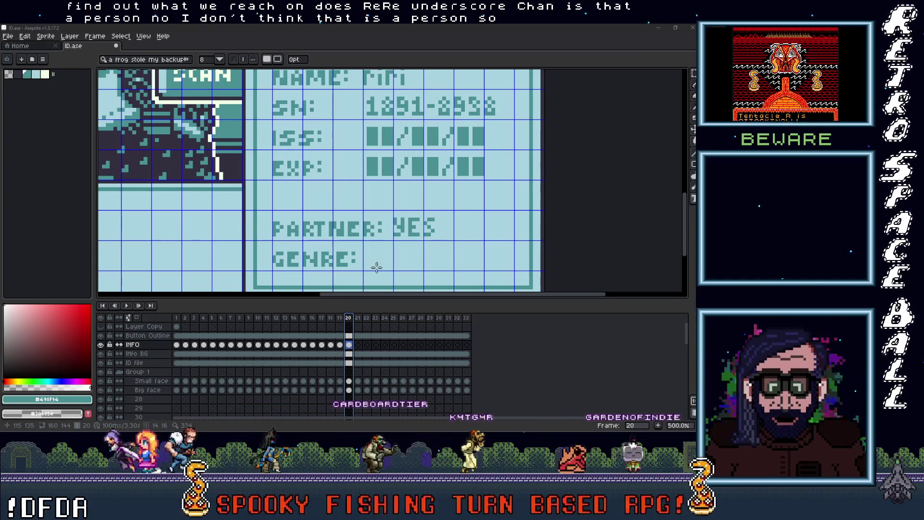
# - Type Indie Games beside GENRE:, fix the stray letter, and align it with the label
pyautogui.press('t')
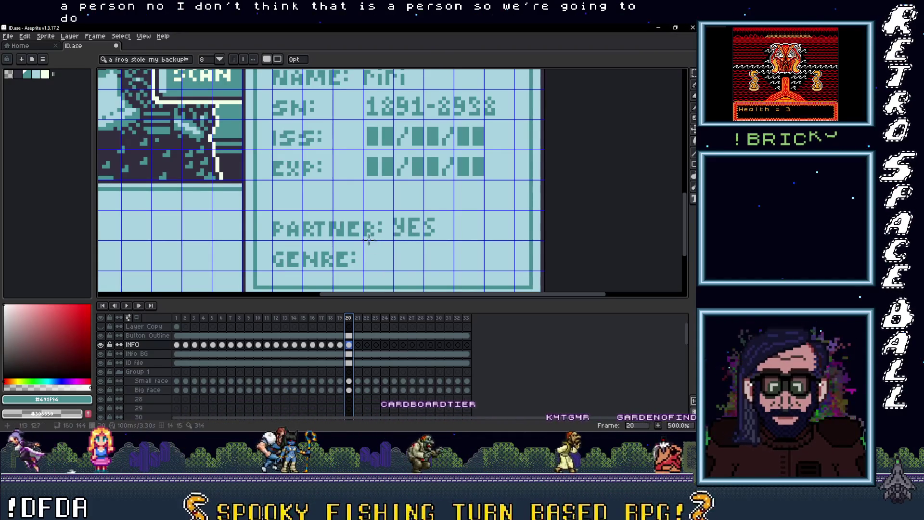
pyautogui.moveTo(364, 241)
pyautogui.mouseDown()
pyautogui.moveTo(465, 273)
pyautogui.moveTo(514, 271)
pyautogui.mouseUp()
pyautogui.write('Indi')
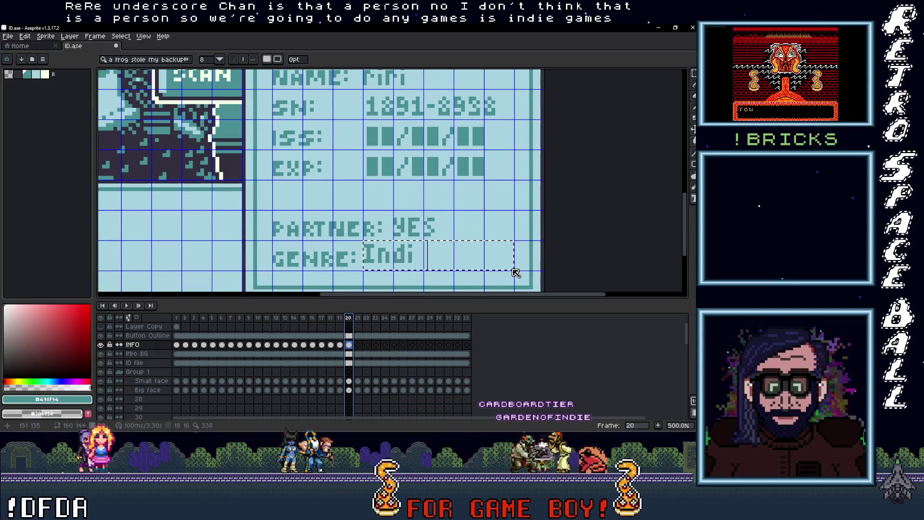
pyautogui.write('e ga')
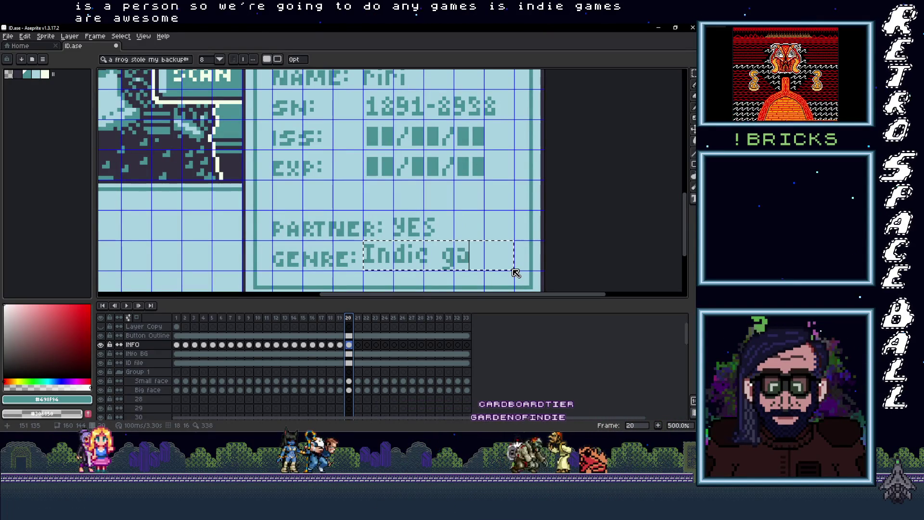
pyautogui.press('BackSpace')
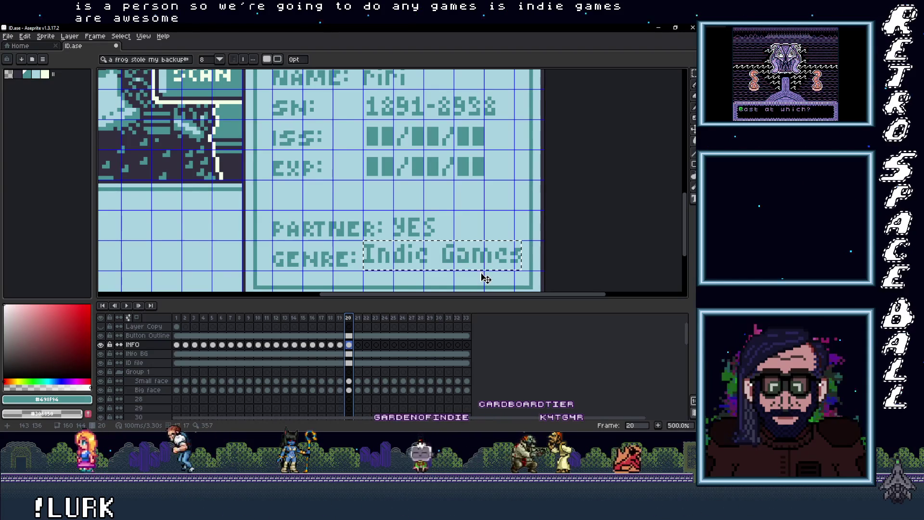
pyautogui.moveTo(486, 276); pyautogui.dragTo(487, 280)
pyautogui.press('Return')
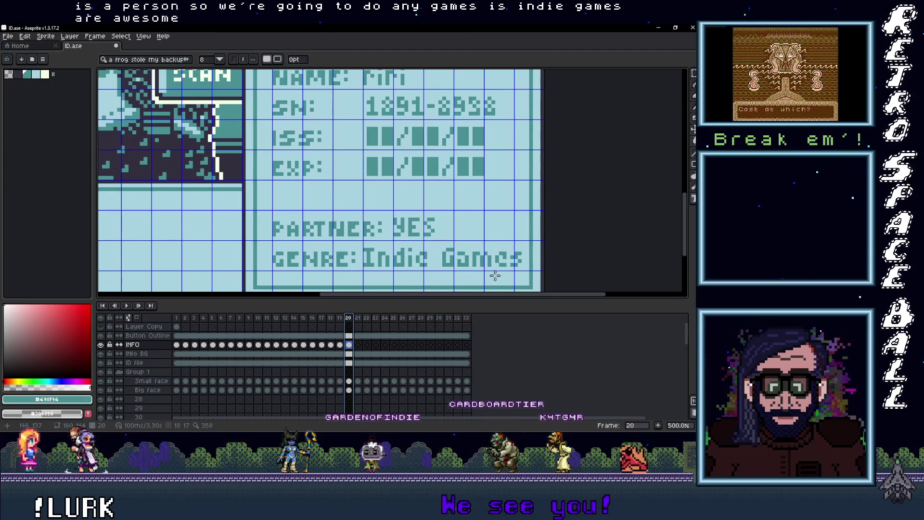
pyautogui.scroll(-3, 541, 248)
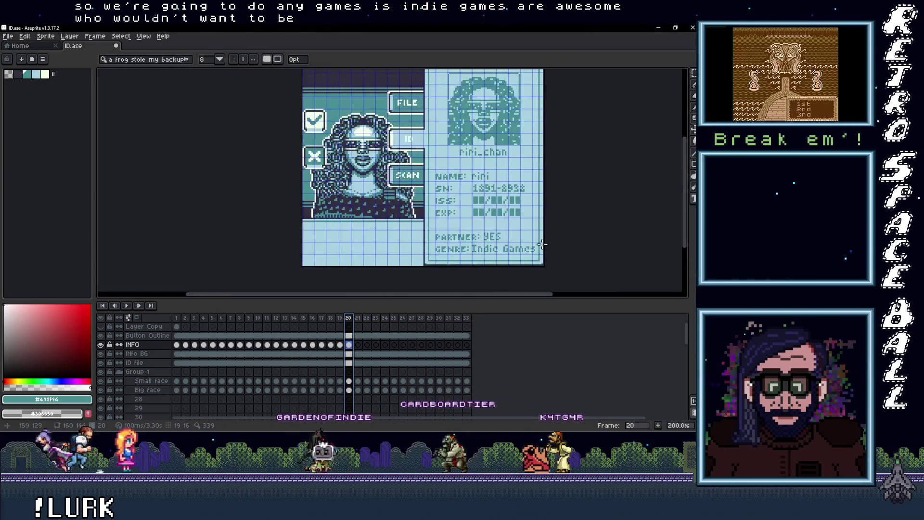
# - Link the INFO cels of frames 20 and 21 so both share the filled ID text
pyautogui.moveTo(514, 193)
pyautogui.mouseDown()
pyautogui.moveTo(423, 235)
pyautogui.moveTo(424, 191)
pyautogui.mouseUp()
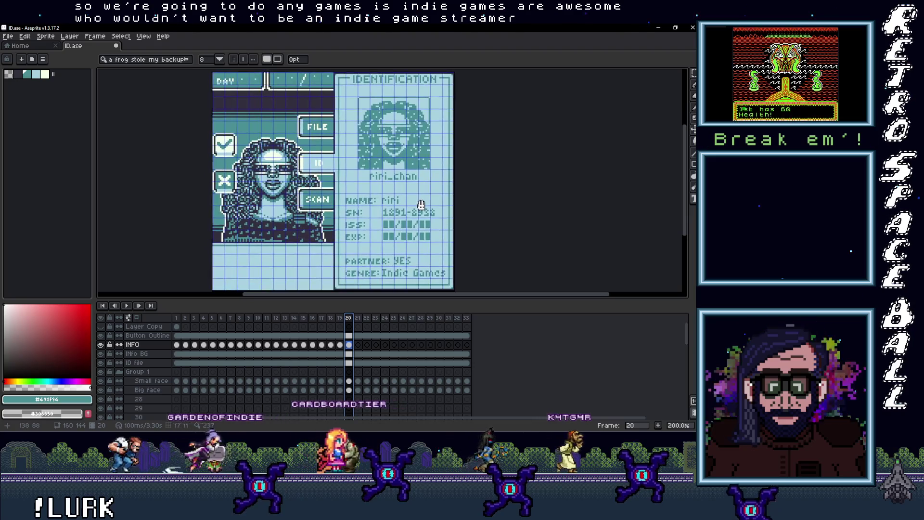
pyautogui.moveTo(350, 348); pyautogui.dragTo(358, 344)
pyautogui.rightClick(357, 345)
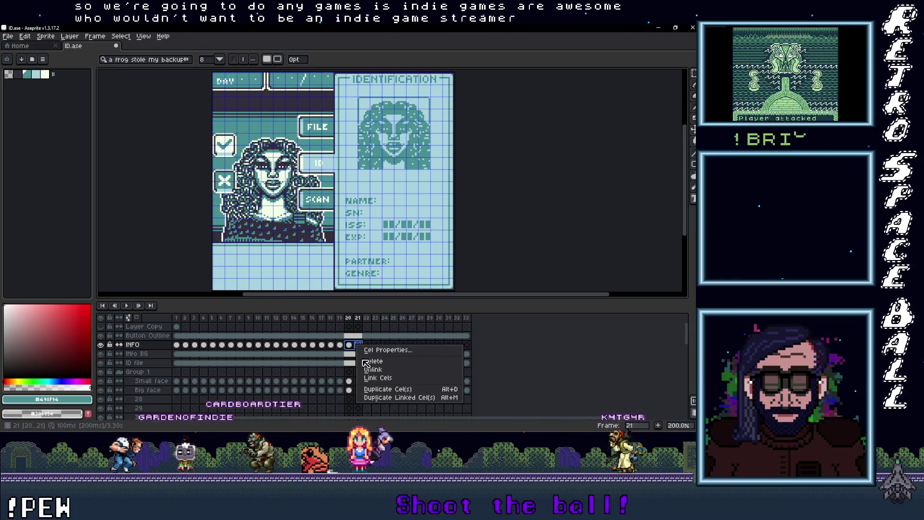
pyautogui.click(378, 377)
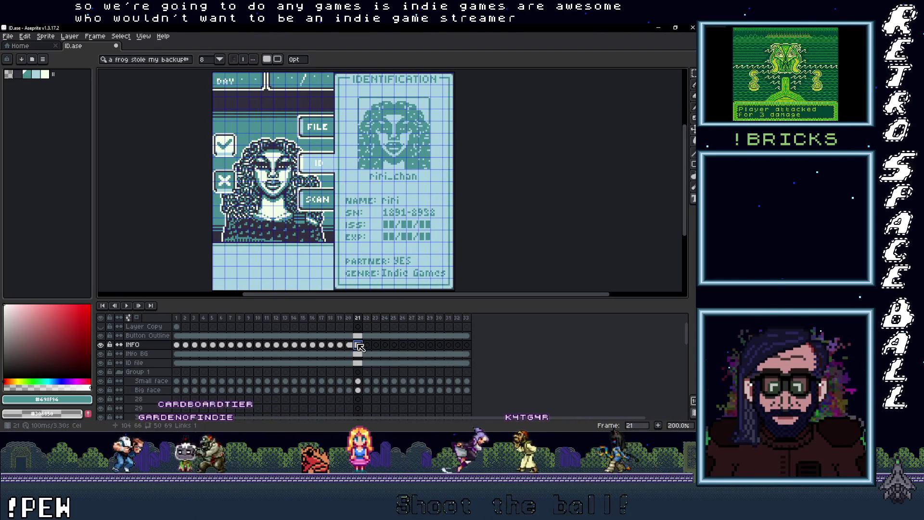
# - Move to frame 22's blank card and pick its portrait file from the folder
pyautogui.rightClick(359, 346)
pyautogui.click(367, 345)
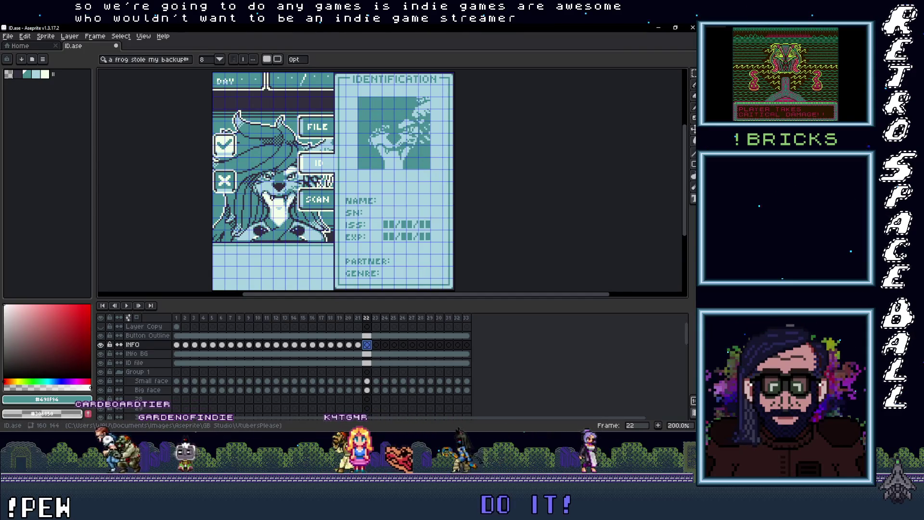
pyautogui.hotkey('alt', 'Tab')
pyautogui.click(460, 337)
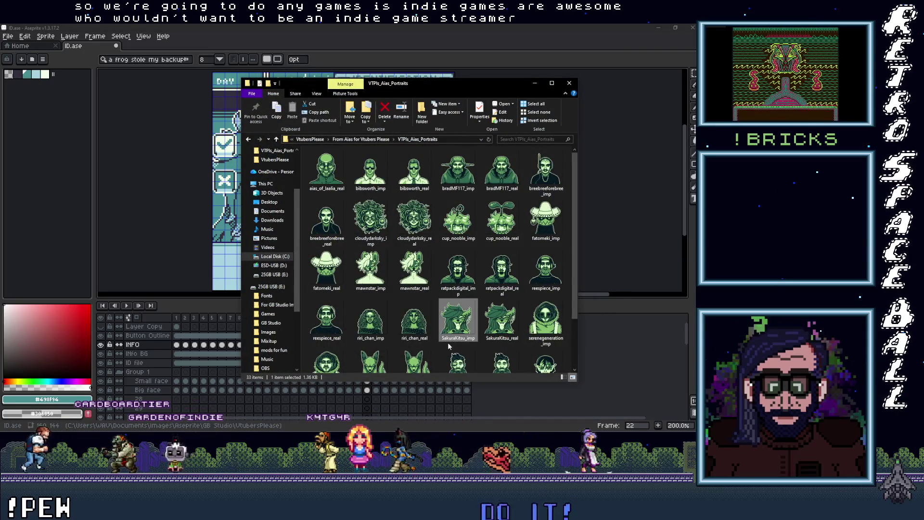
pyautogui.click(447, 339)
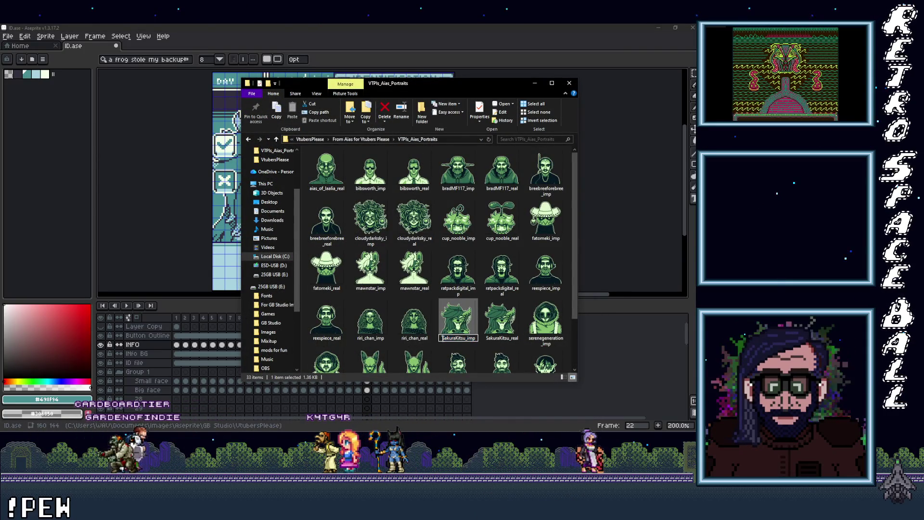
pyautogui.press('Return')
pyautogui.hotkey('alt', 'Tab')
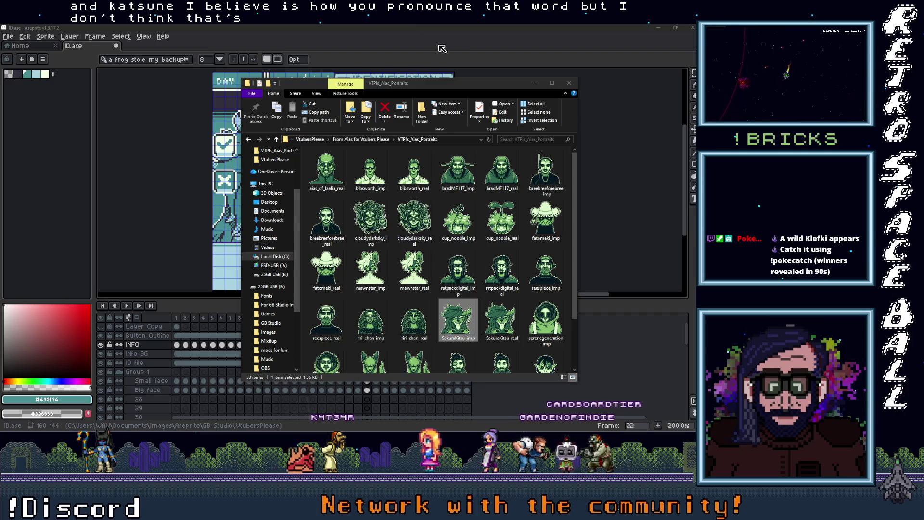
# - Paste the new character's handle under the portrait and centre it
pyautogui.click(453, 41)
pyautogui.scroll(1, 377, 197)
pyautogui.press('t')
pyautogui.moveTo(352, 156); pyautogui.dragTo(388, 162)
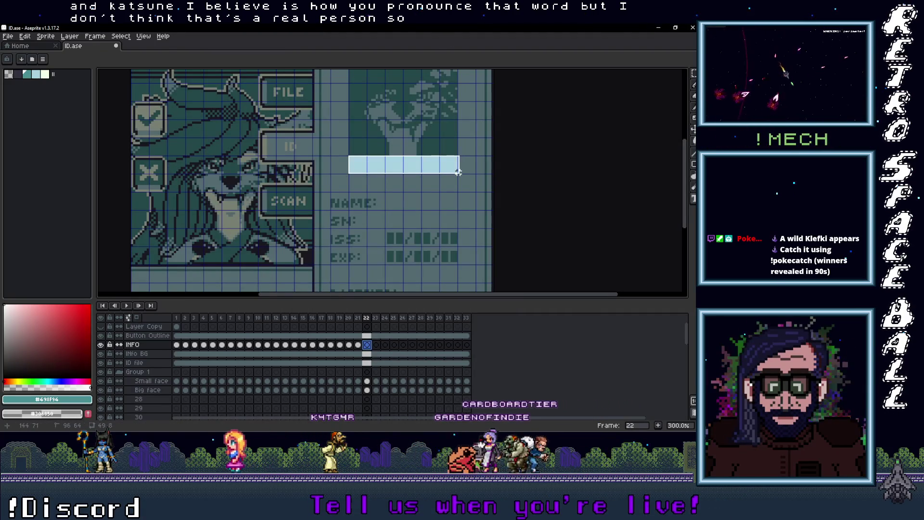
pyautogui.hotkey('ctrl', 'v')
pyautogui.press('Return')
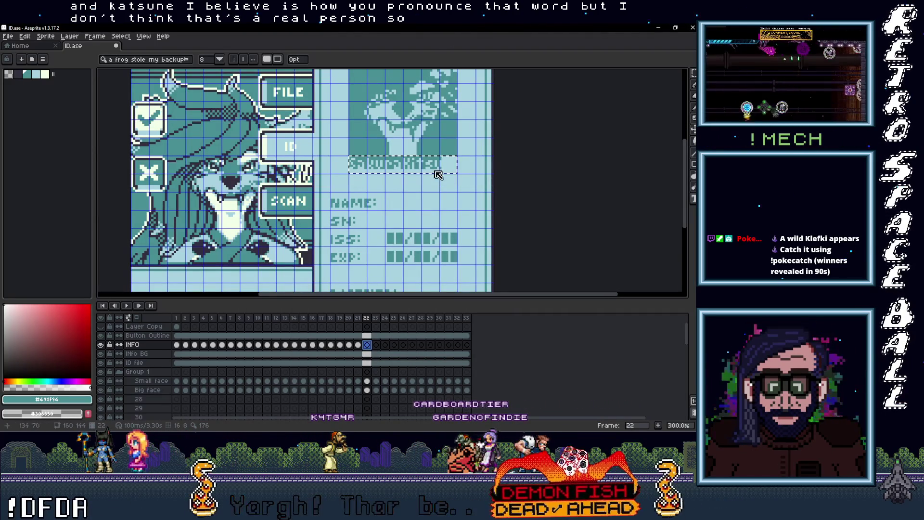
pyautogui.moveTo(434, 179); pyautogui.dragTo(445, 179)
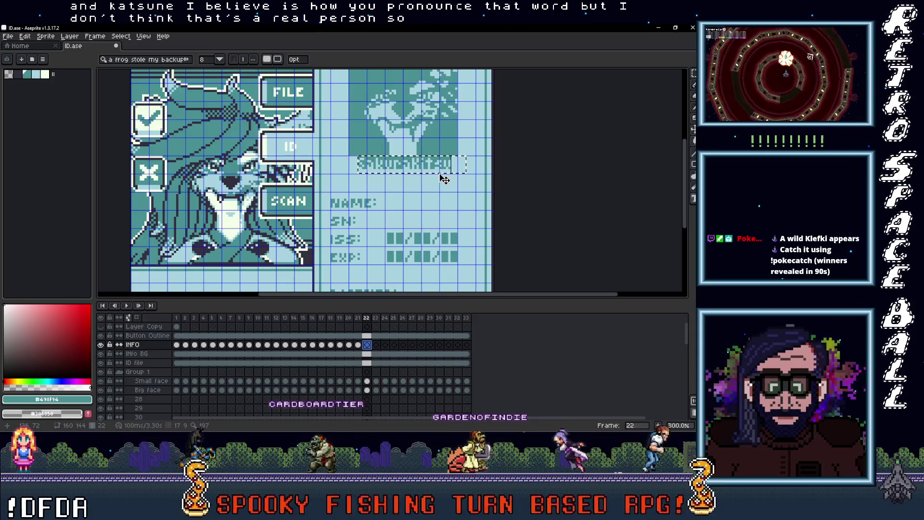
pyautogui.click(442, 191)
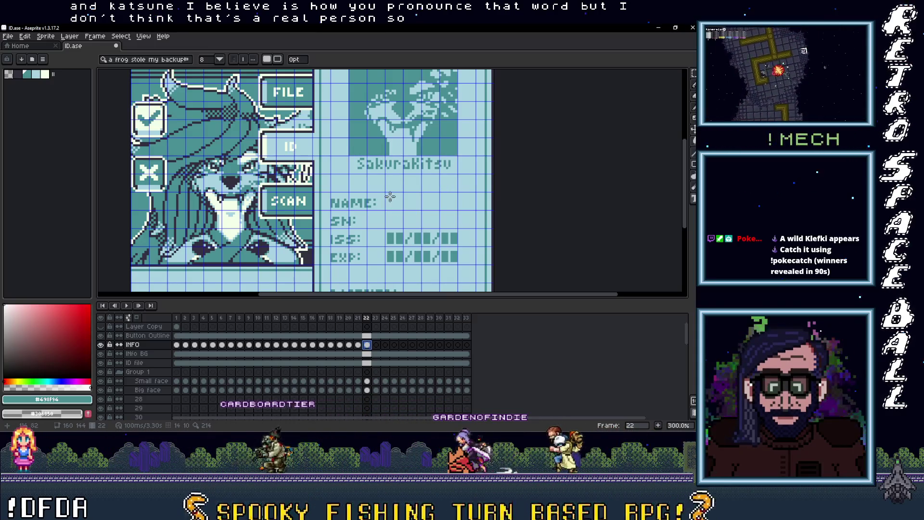
# - Add the handle trimmed to a short name in a text box beside NAME:
pyautogui.moveTo(387, 192); pyautogui.dragTo(476, 210)
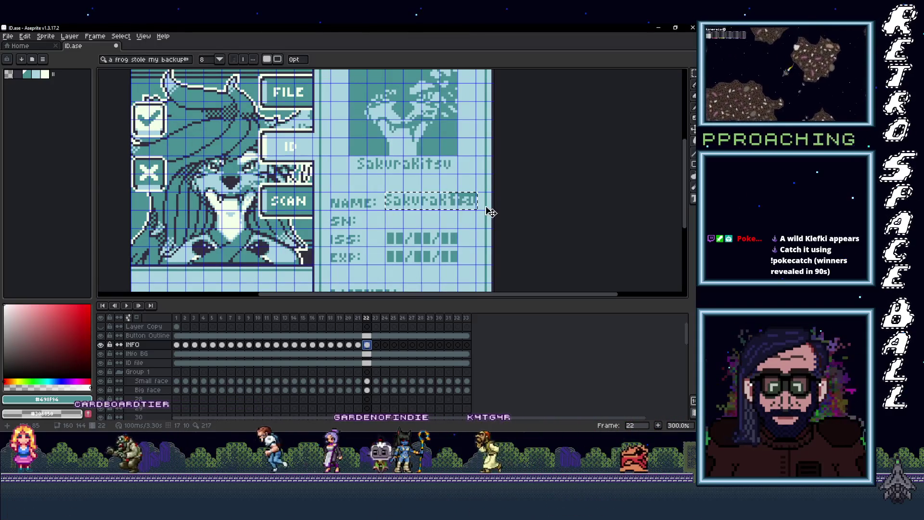
pyautogui.press('Delete')
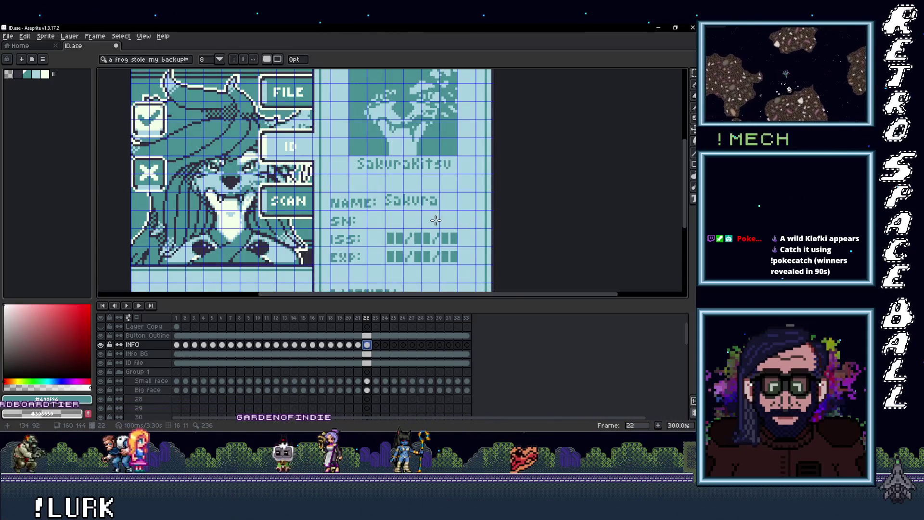
pyautogui.scroll(1, 428, 209)
# - Nudge both the handle and the short name down one pixel with the marquee
pyautogui.press('m')
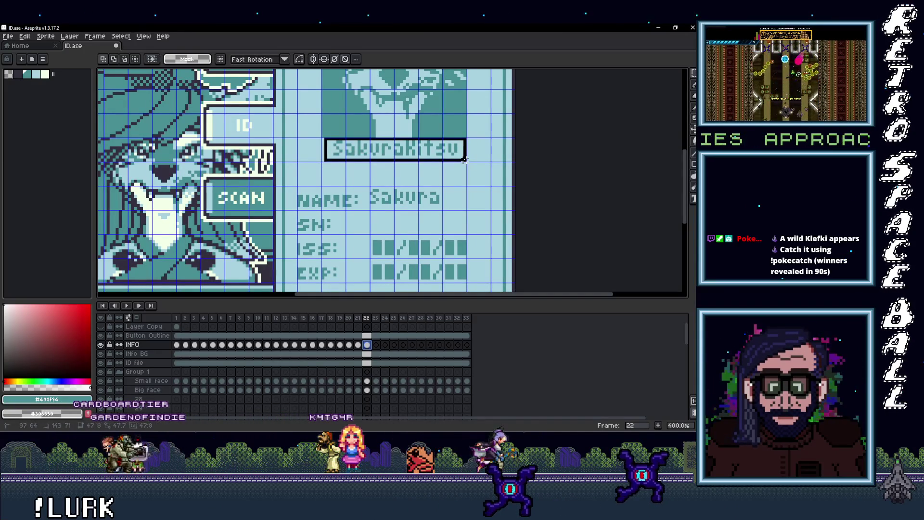
pyautogui.moveTo(463, 161); pyautogui.dragTo(463, 163)
pyautogui.click(386, 189)
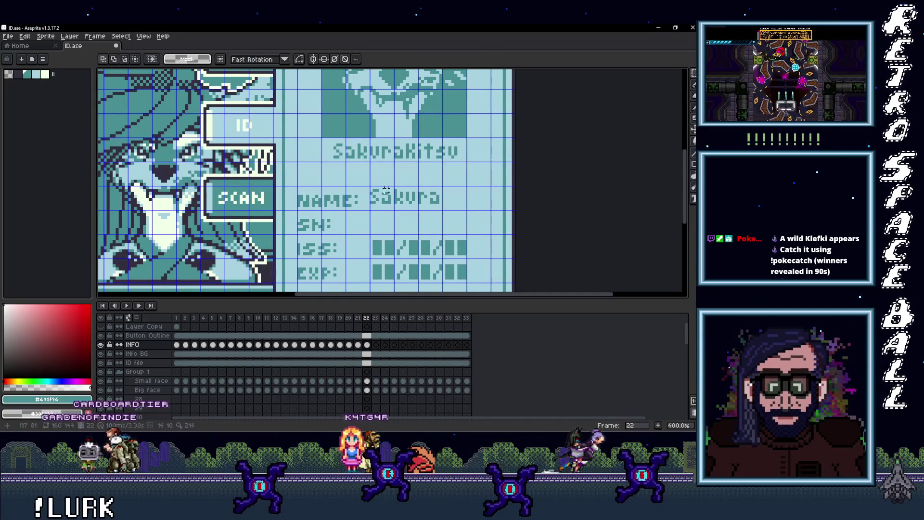
pyautogui.moveTo(371, 187)
pyautogui.mouseDown()
pyautogui.moveTo(462, 213)
pyautogui.moveTo(452, 208)
pyautogui.mouseUp()
pyautogui.press('Return')
pyautogui.scroll(-2, 450, 209)
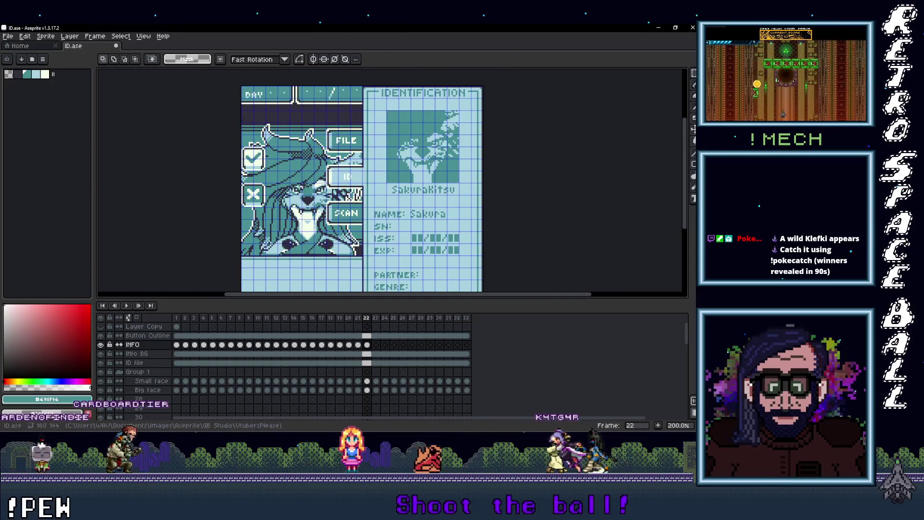
# - Look up serial 1119-1211 in the spreadsheet and enter it beside SN: on frame 22
pyautogui.click(651, 93)
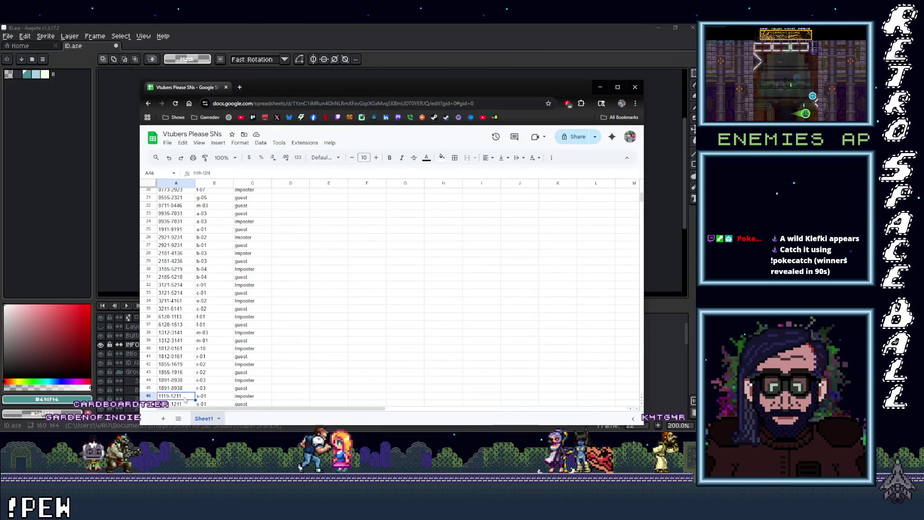
pyautogui.click(504, 60)
pyautogui.scroll(2, 426, 225)
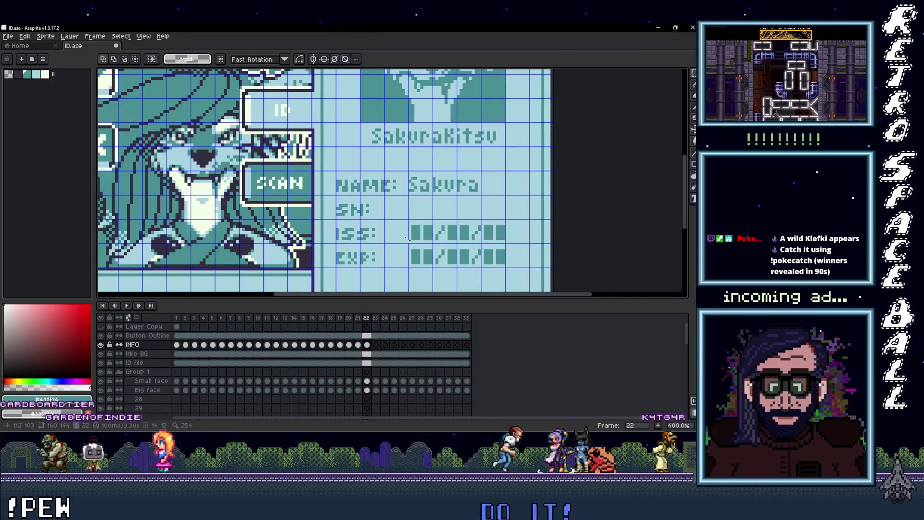
pyautogui.click(409, 194)
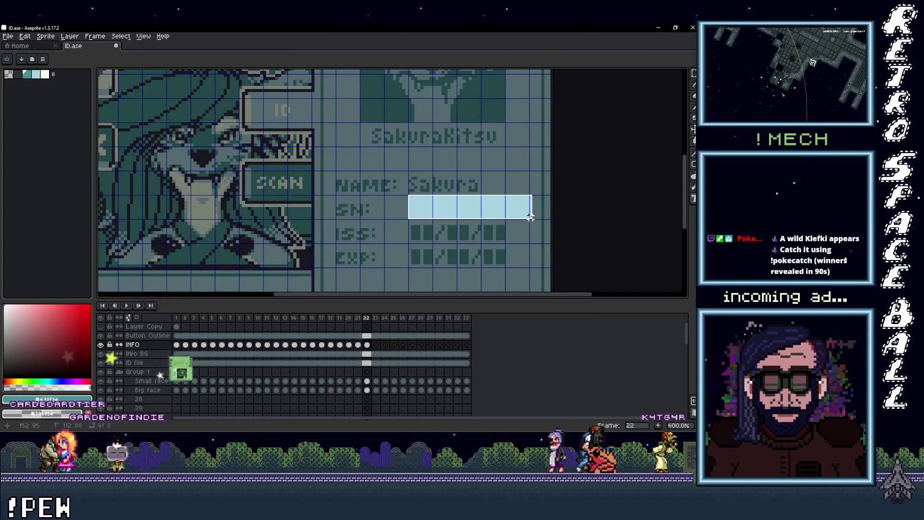
pyautogui.moveTo(529, 216); pyautogui.dragTo(529, 229)
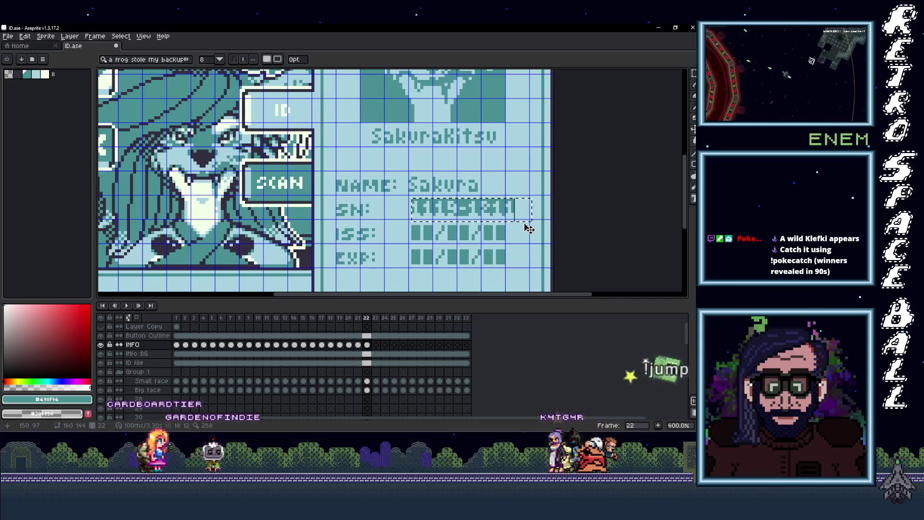
pyautogui.press('Return')
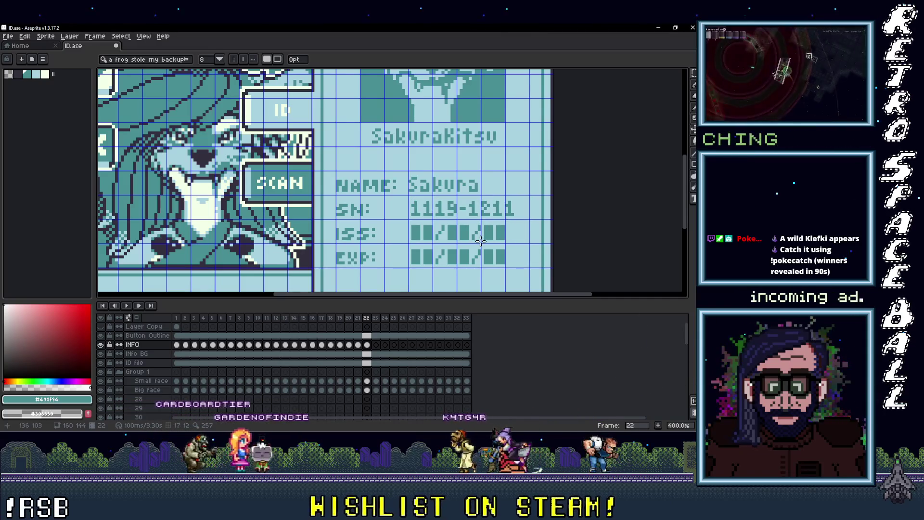
pyautogui.scroll(-1, 480, 240)
pyautogui.scroll(-3, 480, 240)
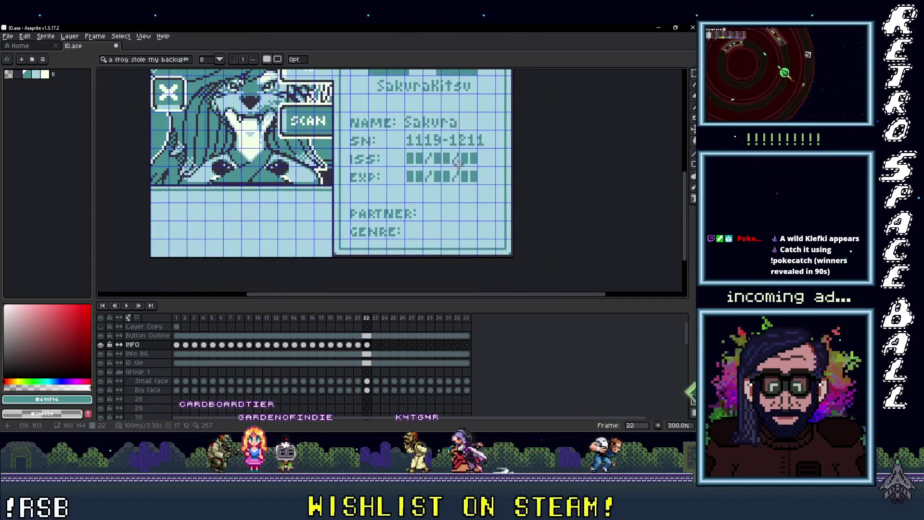
# - Enter NO in a text box beside PARTNER: on frame 22's card
pyautogui.click(363, 321)
pyautogui.click(372, 322)
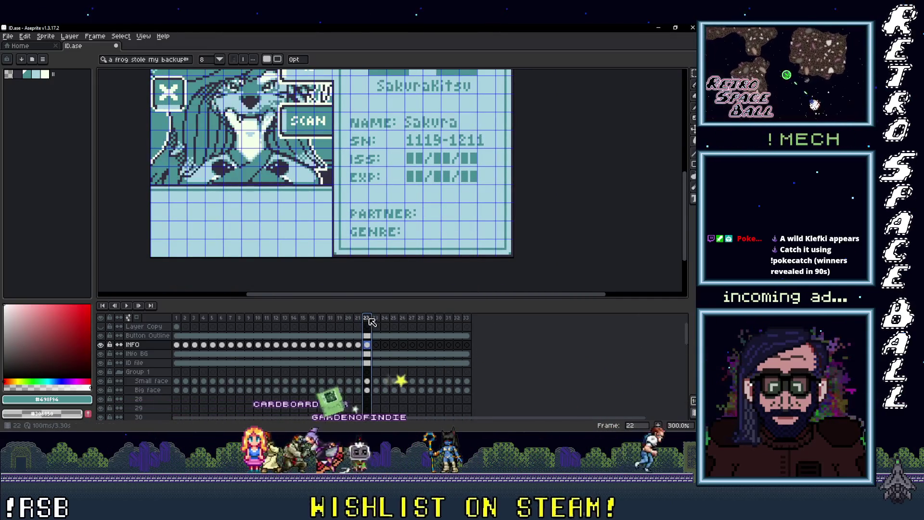
pyautogui.scroll(1, 445, 218)
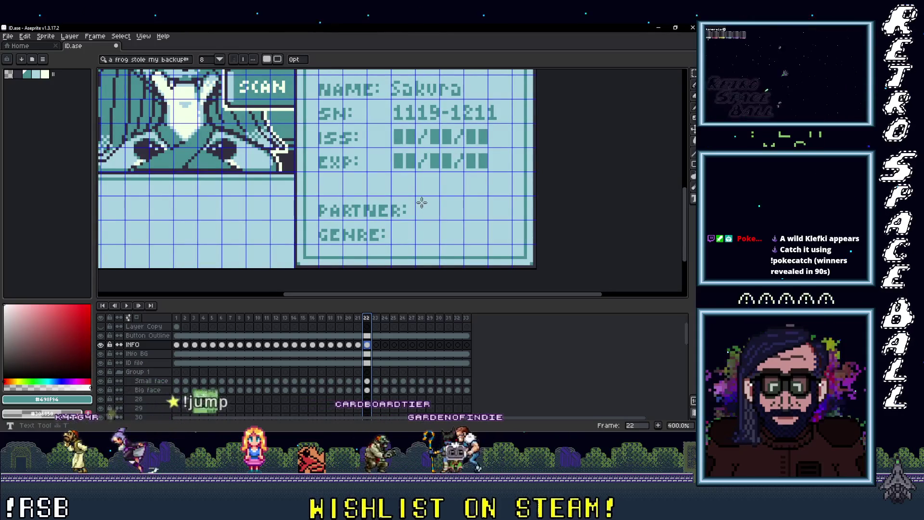
pyautogui.moveTo(418, 199); pyautogui.dragTo(515, 222)
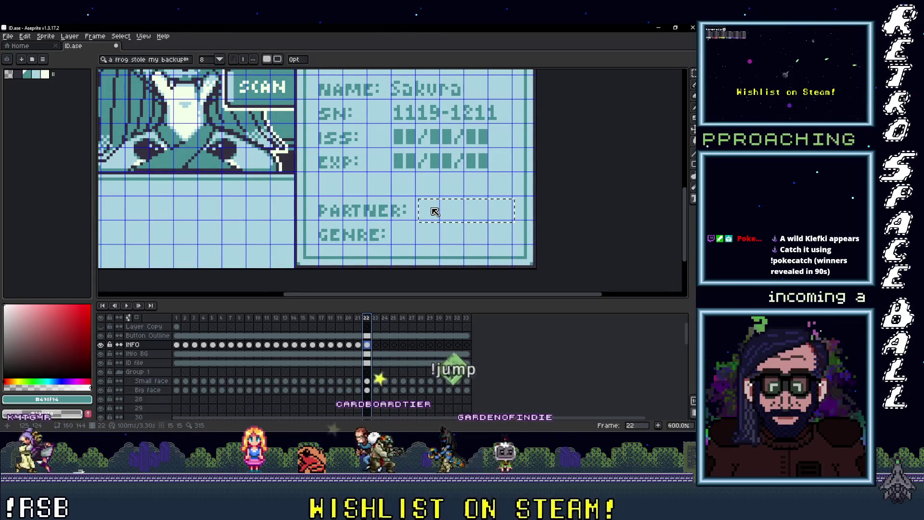
pyautogui.write('MO')
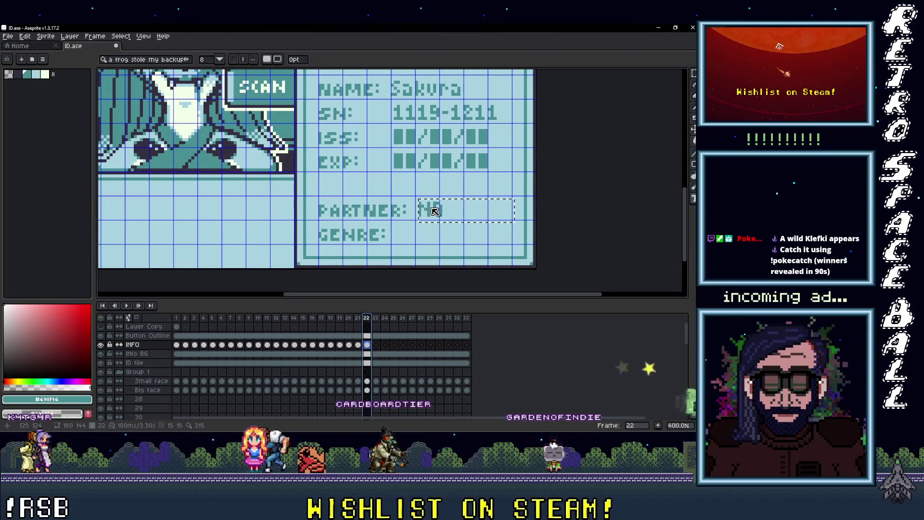
# - Check frame 21's card, then type Indie Games beside GENRE: and zoom out to 200%
pyautogui.click(358, 318)
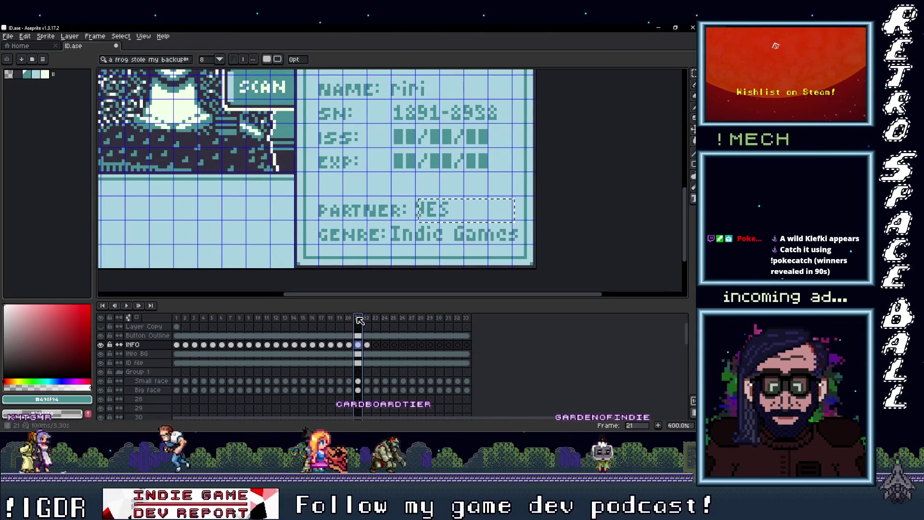
pyautogui.click(367, 318)
pyautogui.write('In')
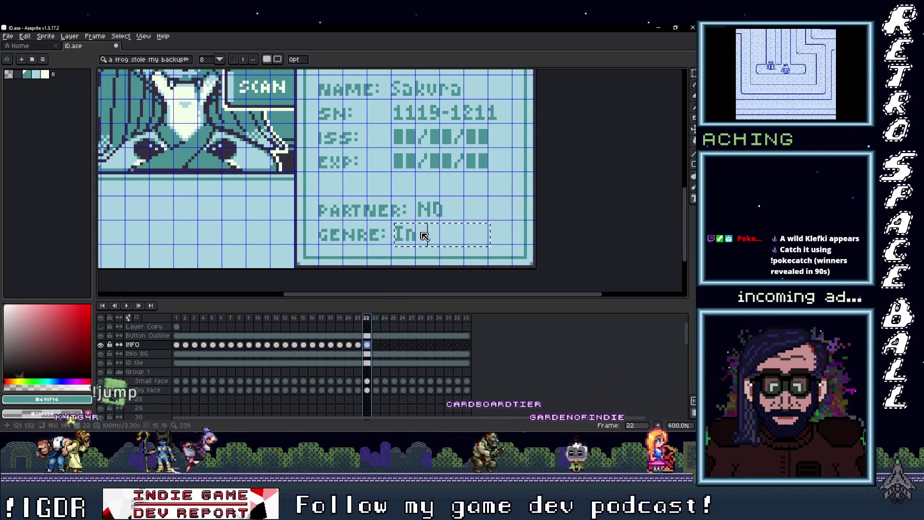
pyautogui.write('die Games')
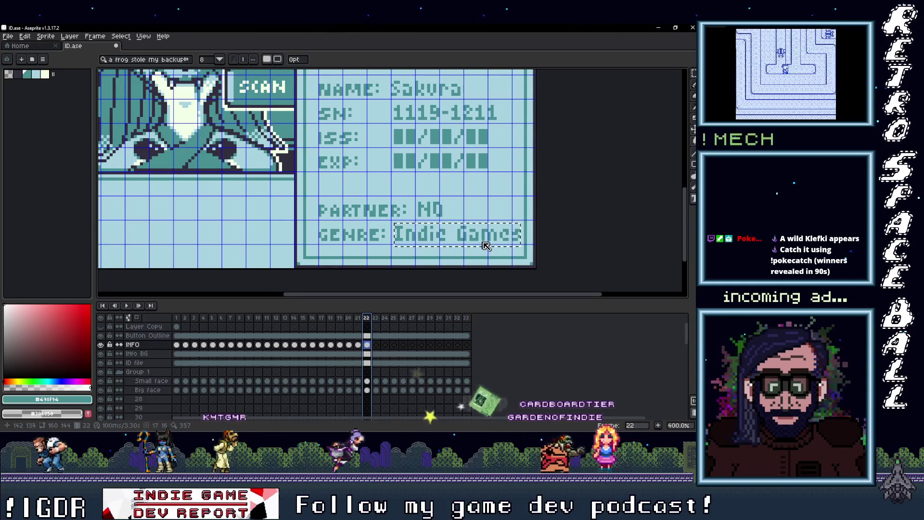
pyautogui.scroll(-2, 473, 191)
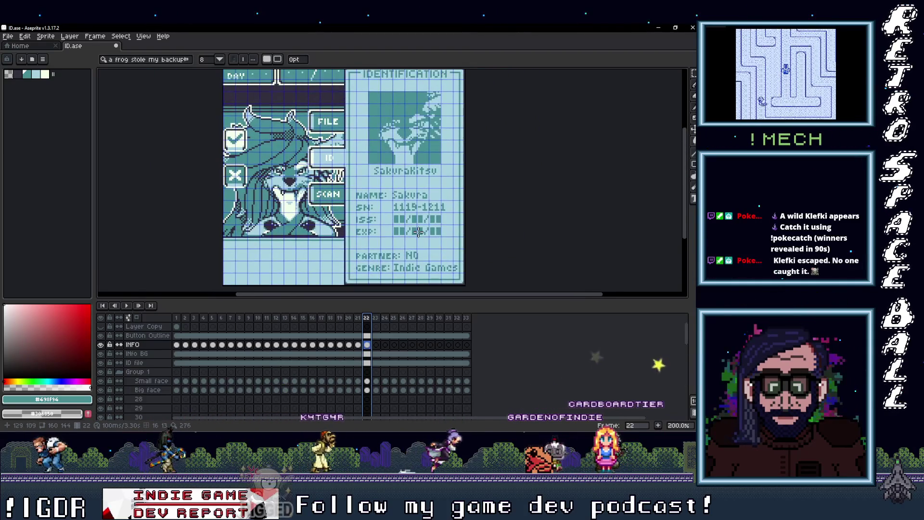
pyautogui.moveTo(417, 233); pyautogui.dragTo(412, 244)
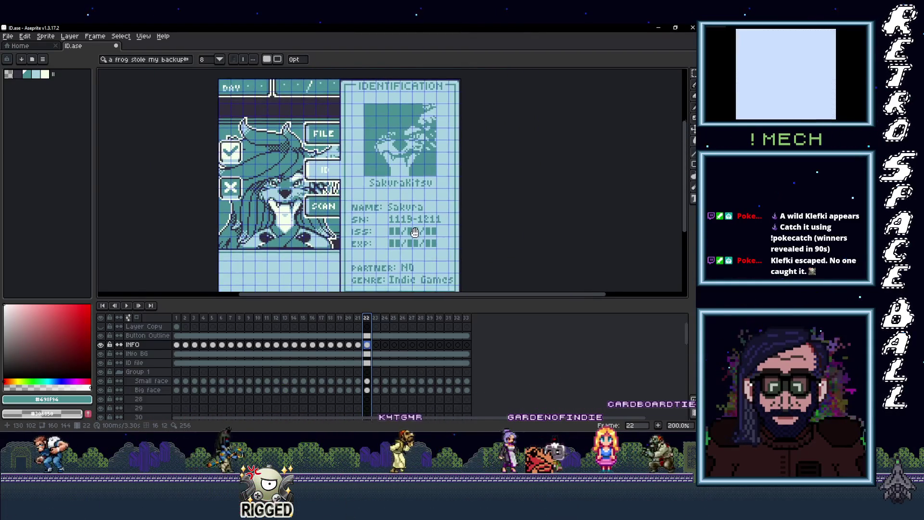
# - Copy the Sakura card's INFO cel into frame 23 and unlink it from frame 22
pyautogui.keyDown('shift'); pyautogui.click(378, 345); pyautogui.keyUp('shift')
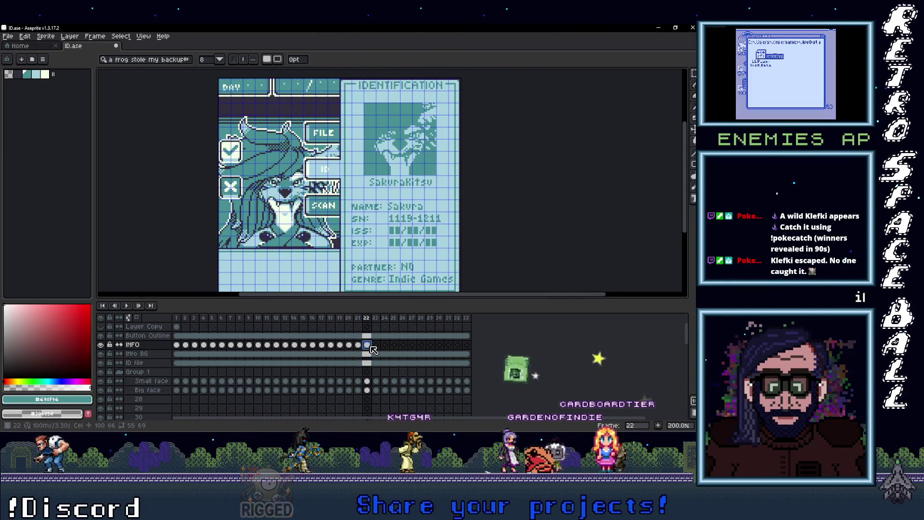
pyautogui.rightClick(377, 347)
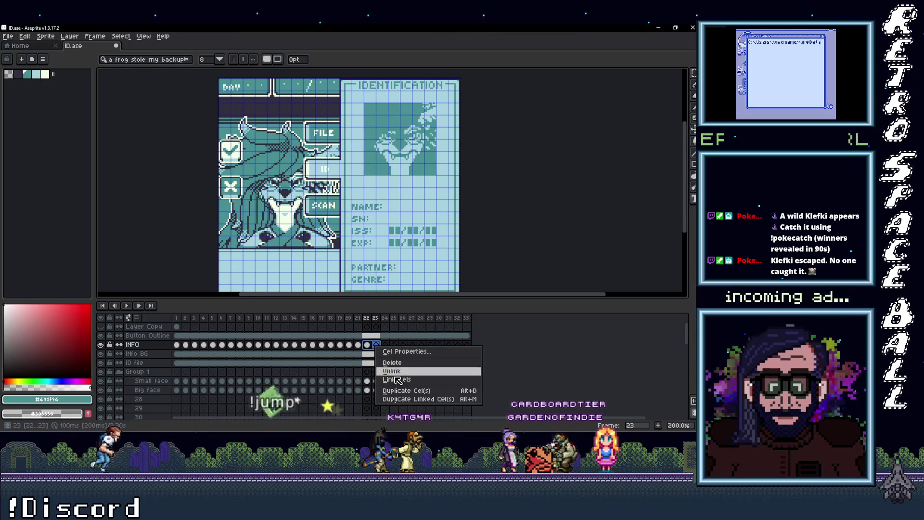
pyautogui.click(379, 347)
pyautogui.rightClick(379, 346)
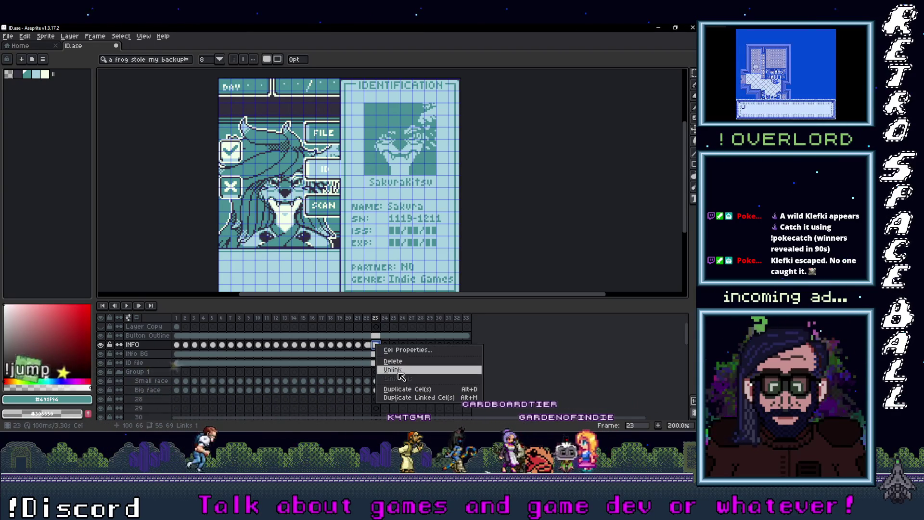
pyautogui.click(373, 348)
pyautogui.scroll(3, 415, 281)
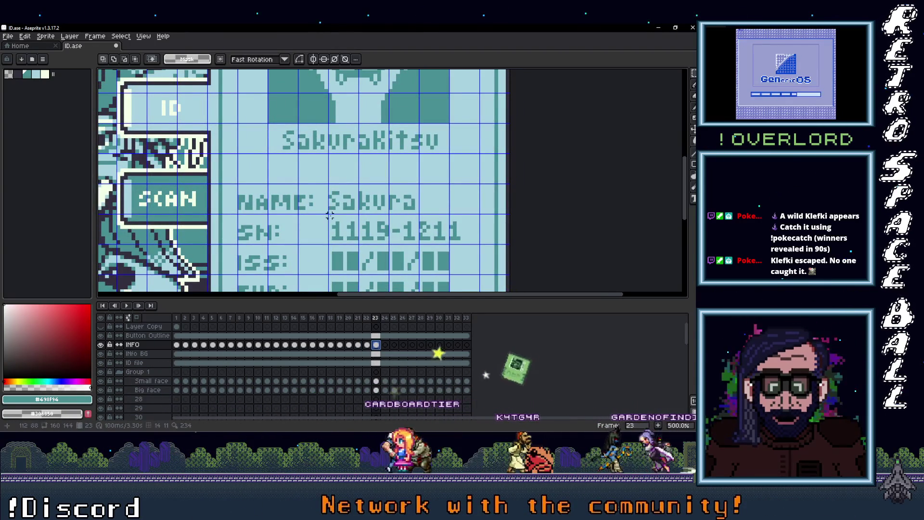
# - Replace frame 23's serial number with 1911-1211 copied from spreadsheet cell A47
pyautogui.moveTo(443, 234); pyautogui.dragTo(481, 246)
pyautogui.press('Delete')
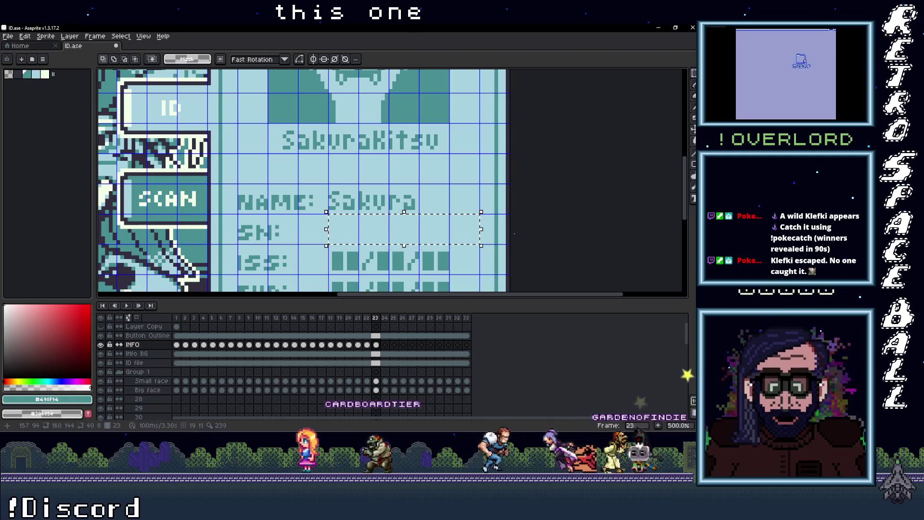
pyautogui.hotkey('alt', 'Tab')
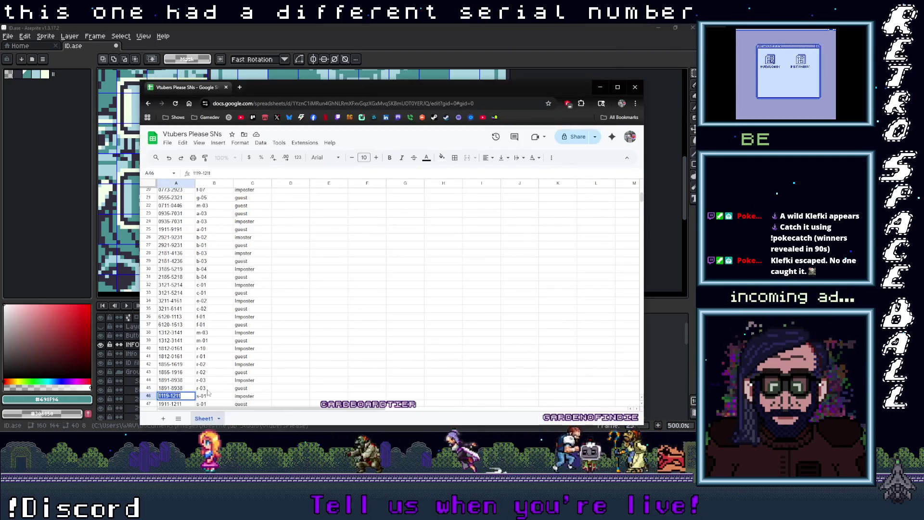
pyautogui.click(182, 405)
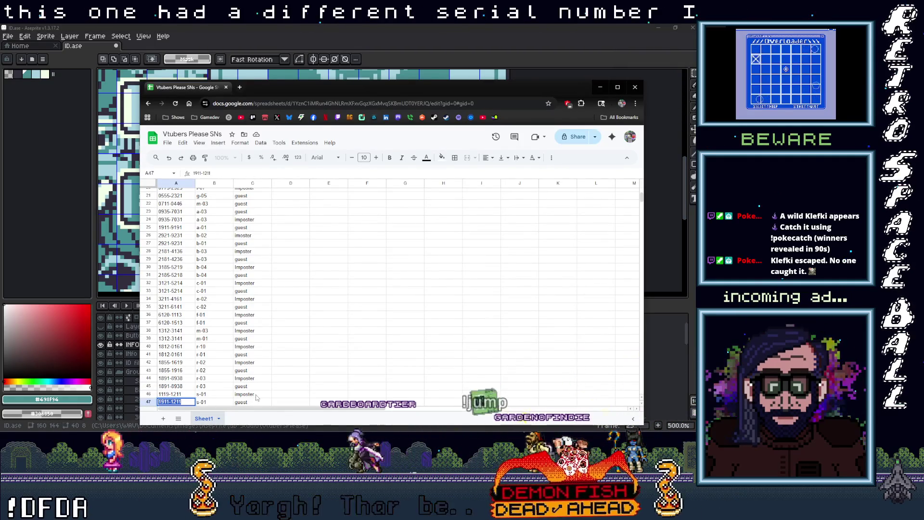
pyautogui.hotkey('alt', 'Tab')
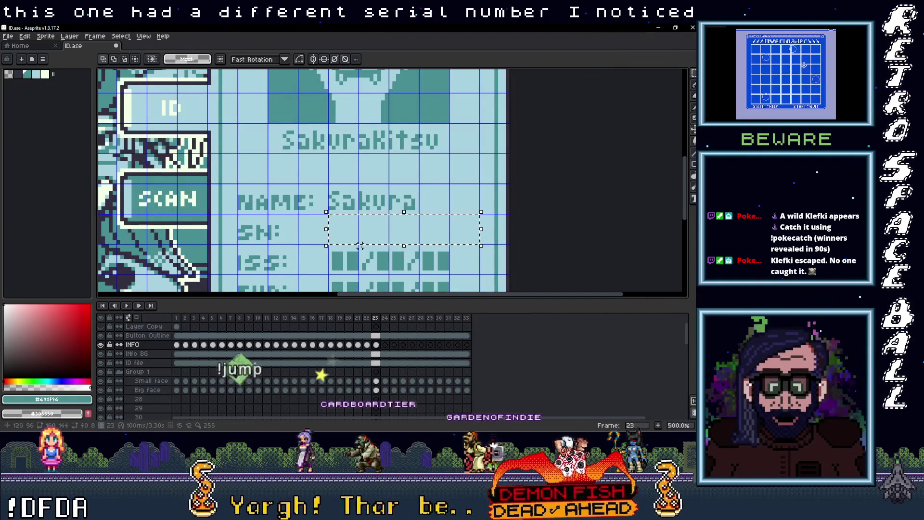
pyautogui.press('t')
pyautogui.click(334, 219)
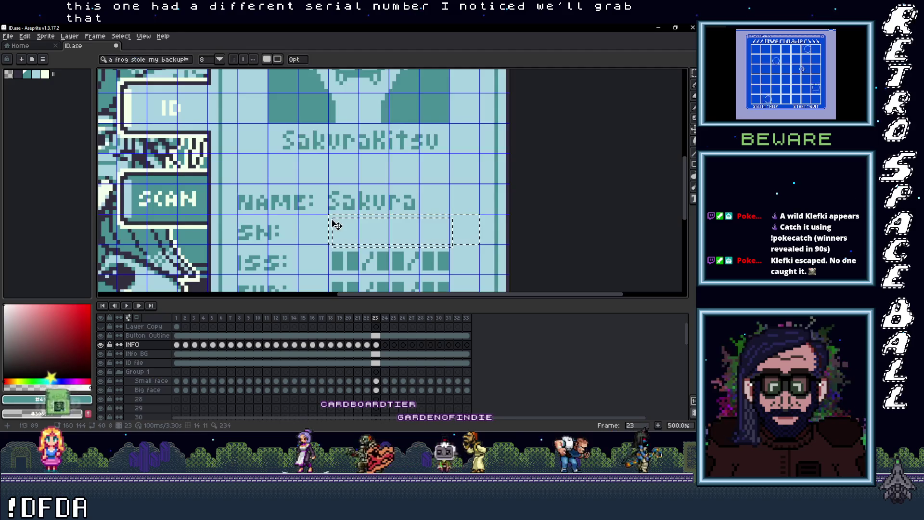
pyautogui.hotkey('ctrl', 'v')
pyautogui.click(476, 256)
# - Go to frame 24's blank card and bring up the portraits folder in File Explorer
pyautogui.scroll(-2, 474, 253)
pyautogui.press('v')
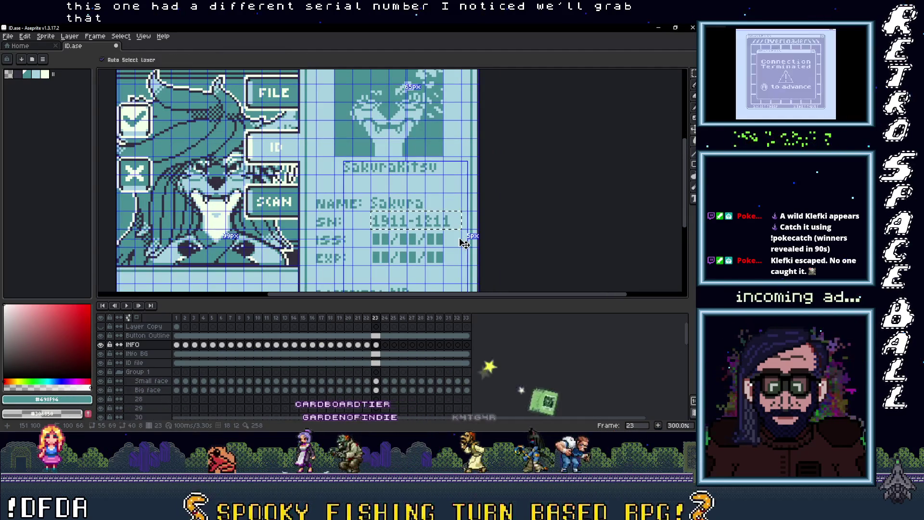
pyautogui.press('t')
pyautogui.scroll(-1, 433, 270)
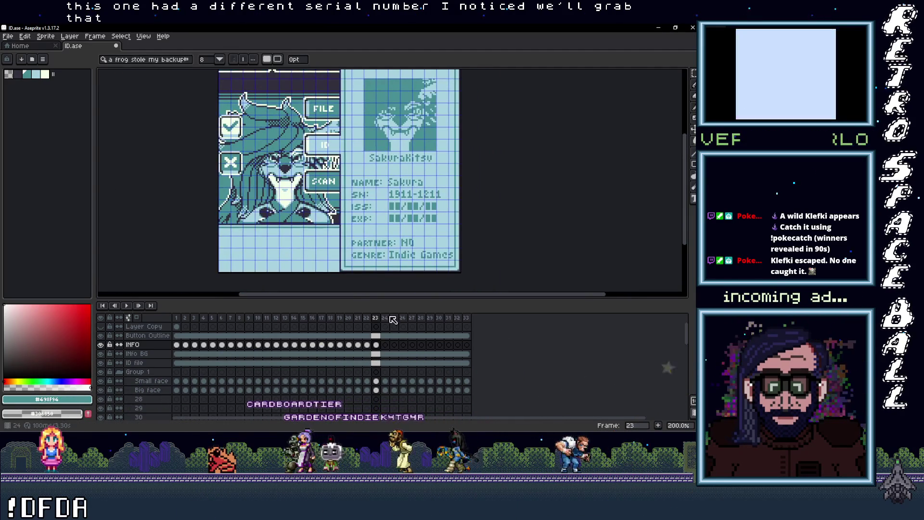
pyautogui.click(385, 345)
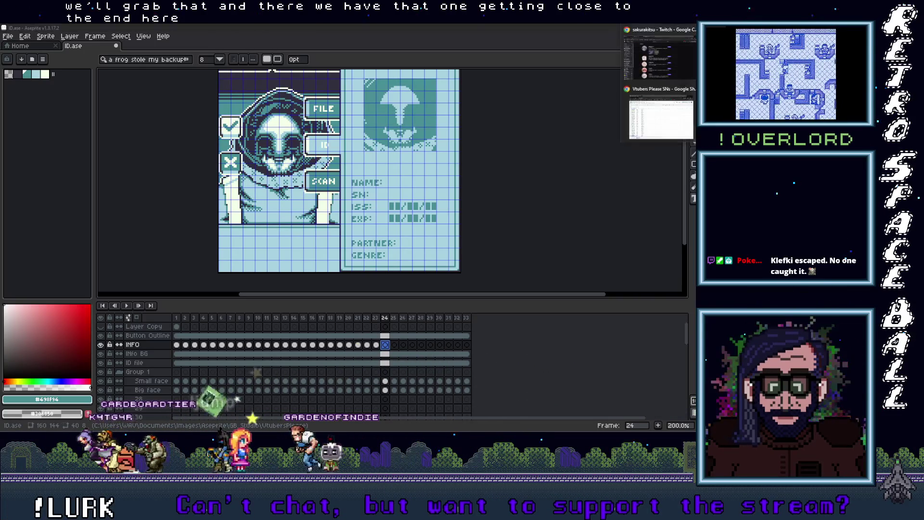
pyautogui.click(659, 19)
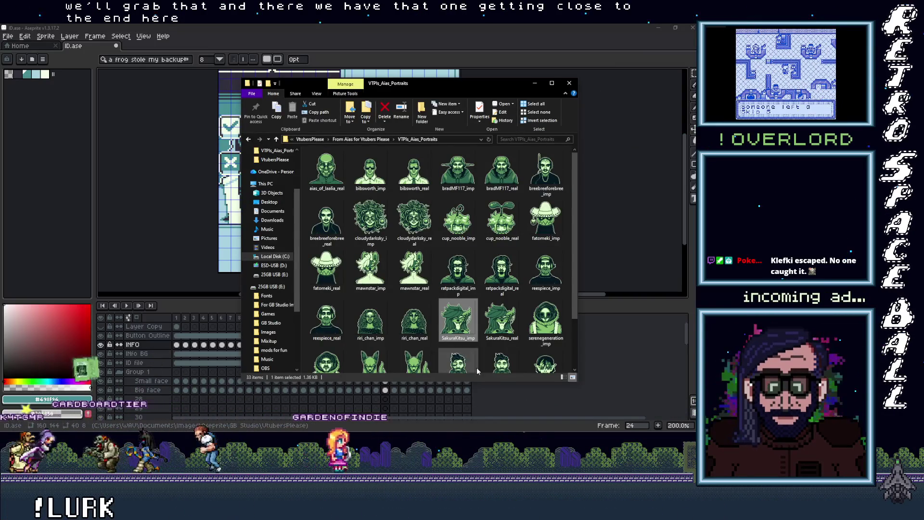
# - Copy the name 'serenegeneration' from the serenegeneration_imp file's rename field
pyautogui.click(541, 342)
pyautogui.click(540, 340)
pyautogui.moveTo(529, 338); pyautogui.dragTo(562, 340)
pyautogui.hotkey('ctrl', 'c')
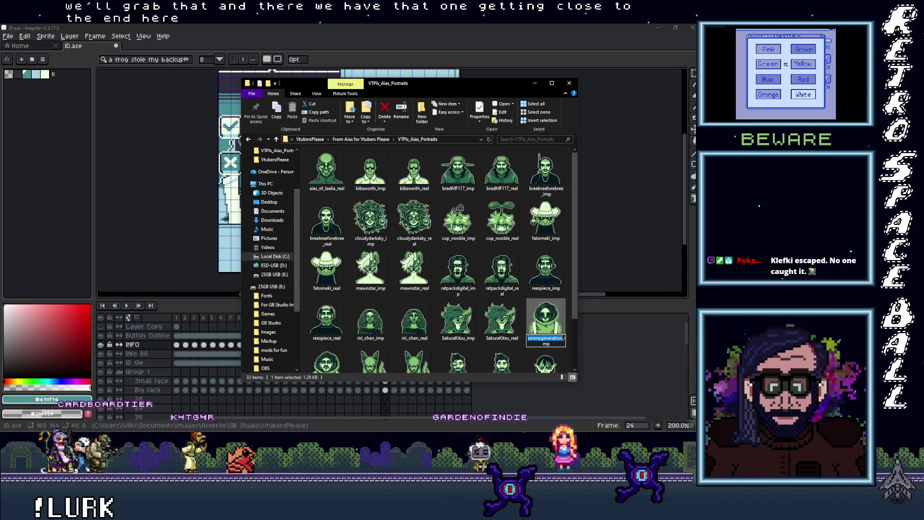
pyautogui.hotkey('alt', 'Tab')
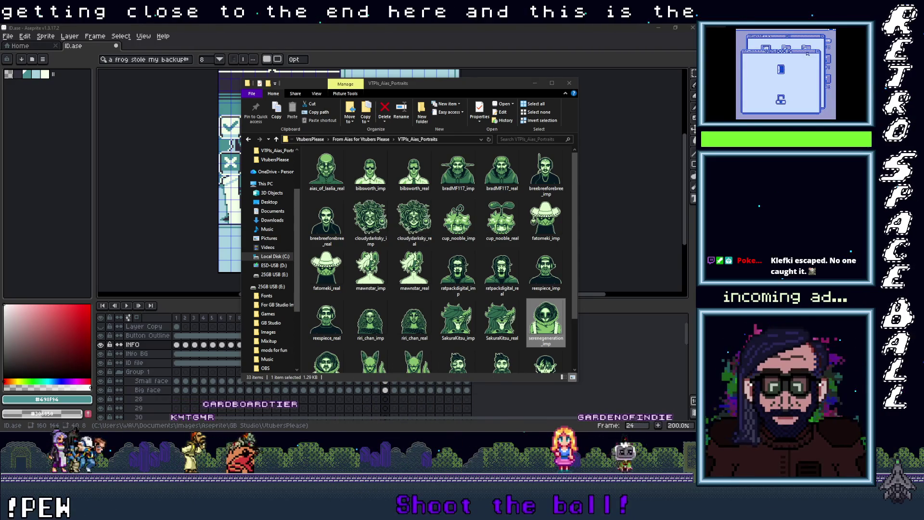
# - Compare against the serenegeneration_real portrait and Twitch results, then minimize the portraits folder
pyautogui.moveTo(462, 29)
pyautogui.mouseDown()
pyautogui.moveTo(430, 87)
pyautogui.moveTo(411, 93)
pyautogui.moveTo(803, 181)
pyautogui.moveTo(643, 135)
pyautogui.moveTo(525, 215)
pyautogui.moveTo(582, 237)
pyautogui.moveTo(581, 260)
pyautogui.moveTo(919, 226)
pyautogui.mouseUp()
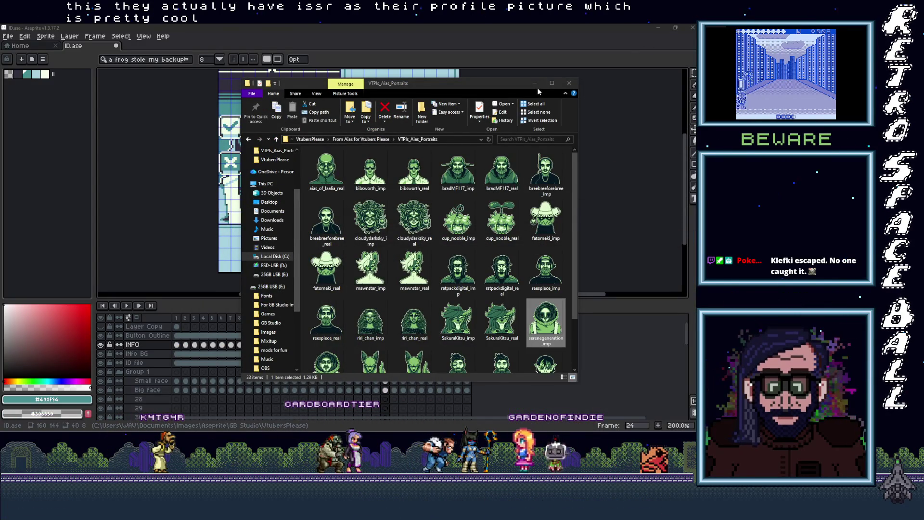
pyautogui.scroll(-2, 347, 329)
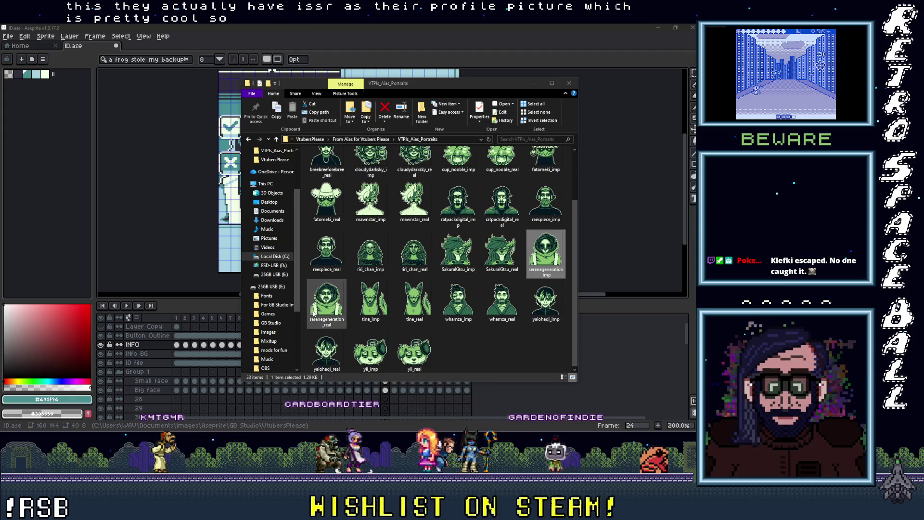
pyautogui.click(314, 313)
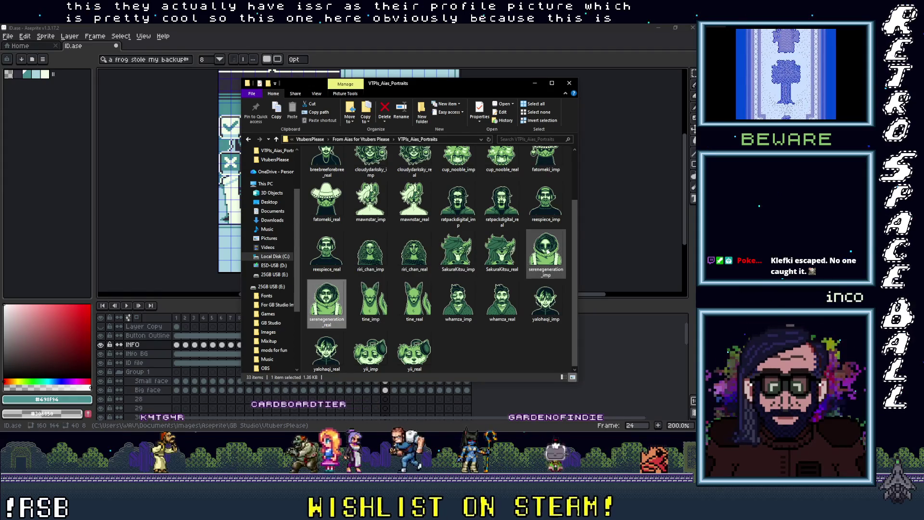
pyautogui.click(547, 251)
pyautogui.click(533, 83)
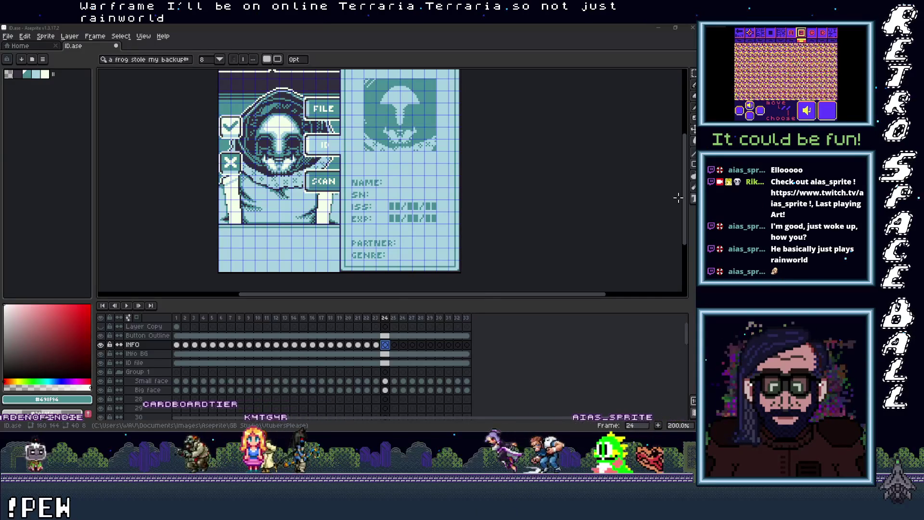
pyautogui.moveTo(412, 212); pyautogui.dragTo(413, 241)
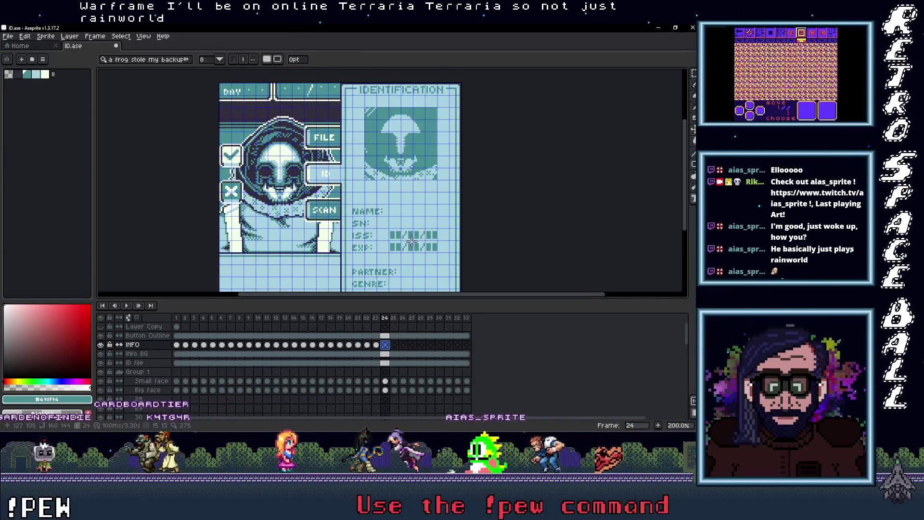
pyautogui.press('m')
pyautogui.scroll(2, 383, 194)
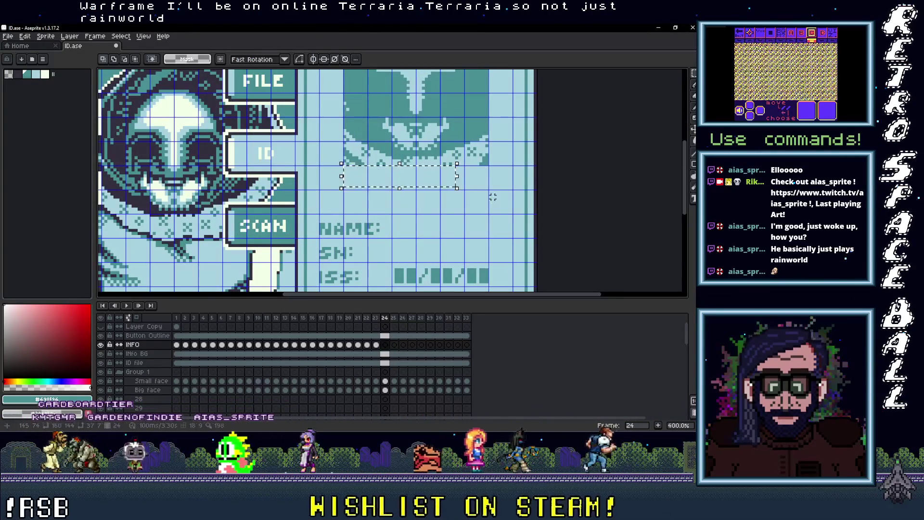
pyautogui.hotkey('ctrl', 'd')
pyautogui.press('t')
pyautogui.moveTo(344, 166)
pyautogui.mouseDown()
pyautogui.moveTo(436, 191)
pyautogui.moveTo(489, 190)
pyautogui.mouseUp()
pyautogui.hotkey('ctrl', 'v')
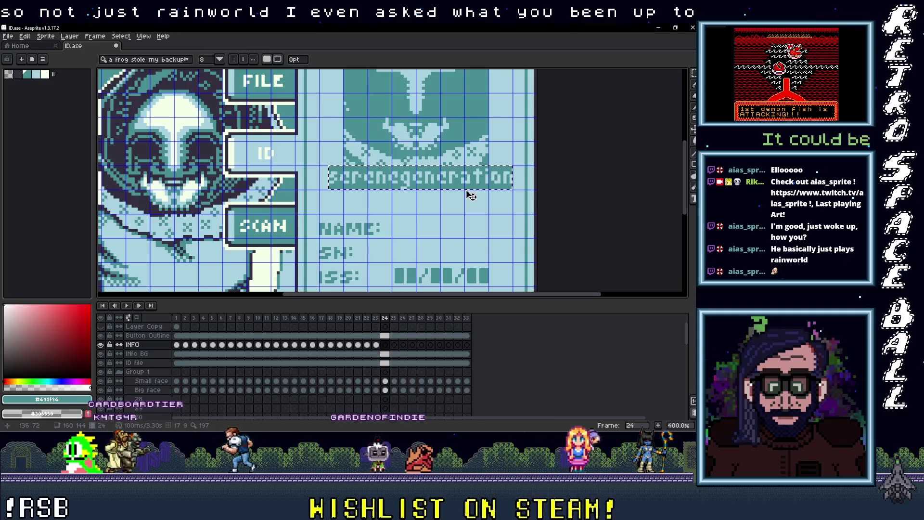
pyautogui.moveTo(472, 195); pyautogui.dragTo(470, 196)
pyautogui.press('Return')
pyautogui.scroll(-3, 481, 219)
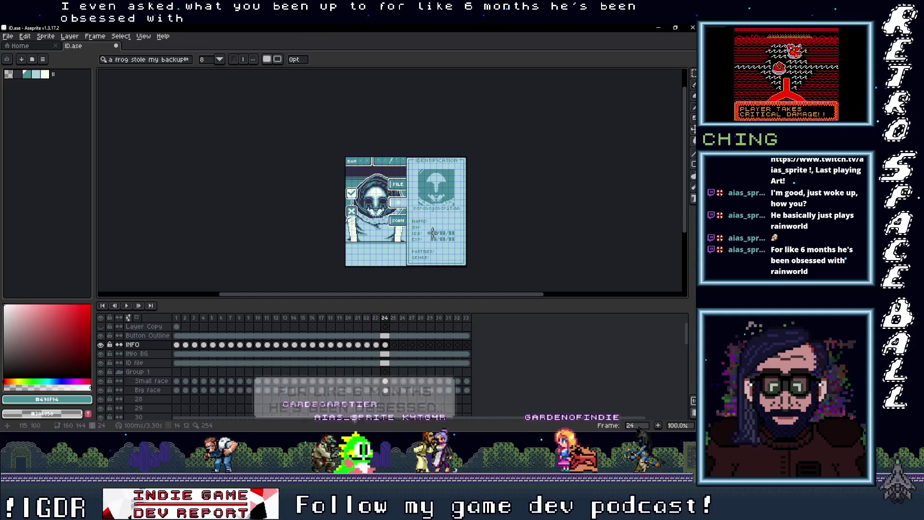
pyautogui.scroll(2, 448, 227)
pyautogui.scroll(1, 432, 220)
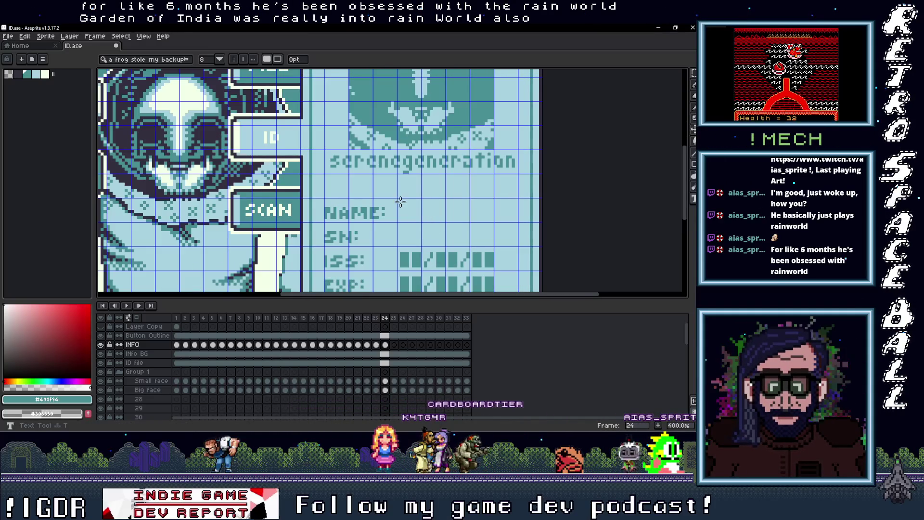
# - Paste the name into the NAME field and trim it to 'serene'
pyautogui.moveTo(398, 200); pyautogui.dragTo(515, 221)
pyautogui.hotkey('ctrl', 'v')
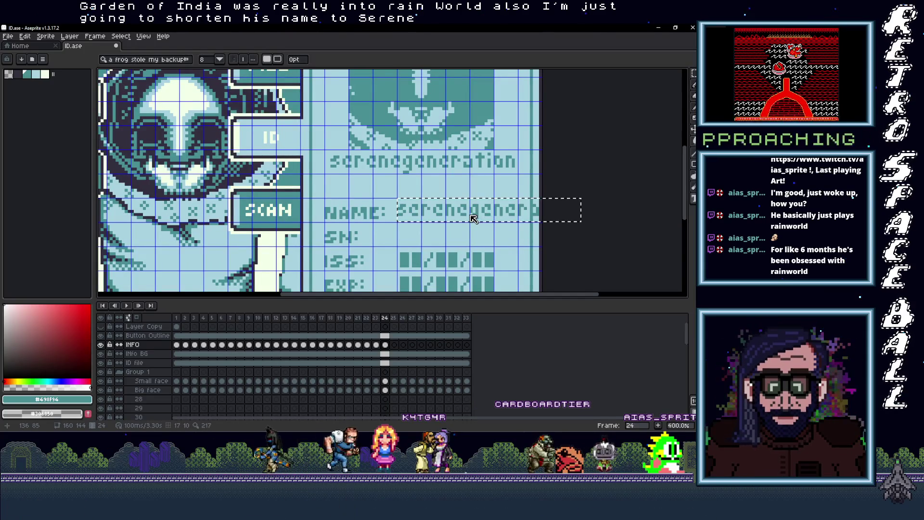
pyautogui.press('BackSpace')
pyautogui.press('BackSpace')
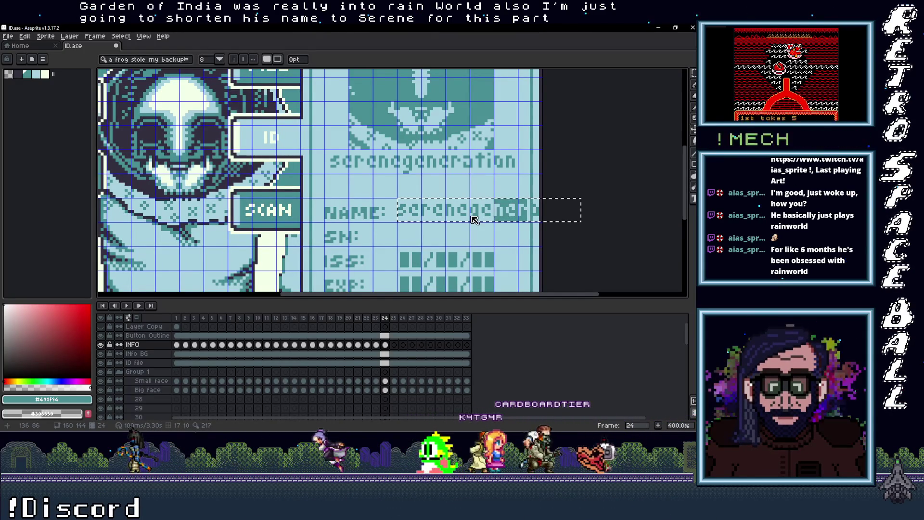
pyautogui.click(473, 215)
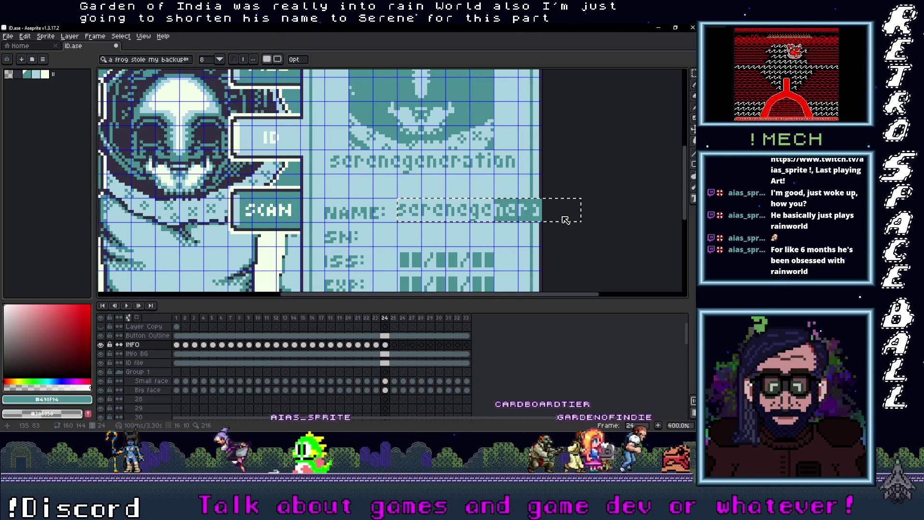
pyautogui.press('BackSpace')
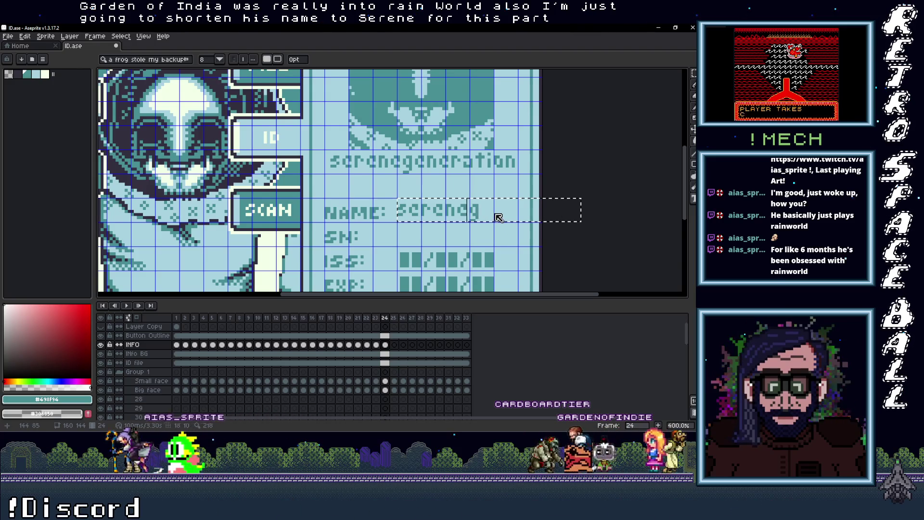
pyautogui.press('BackSpace')
pyautogui.press('BackSpace')
pyautogui.press('Return')
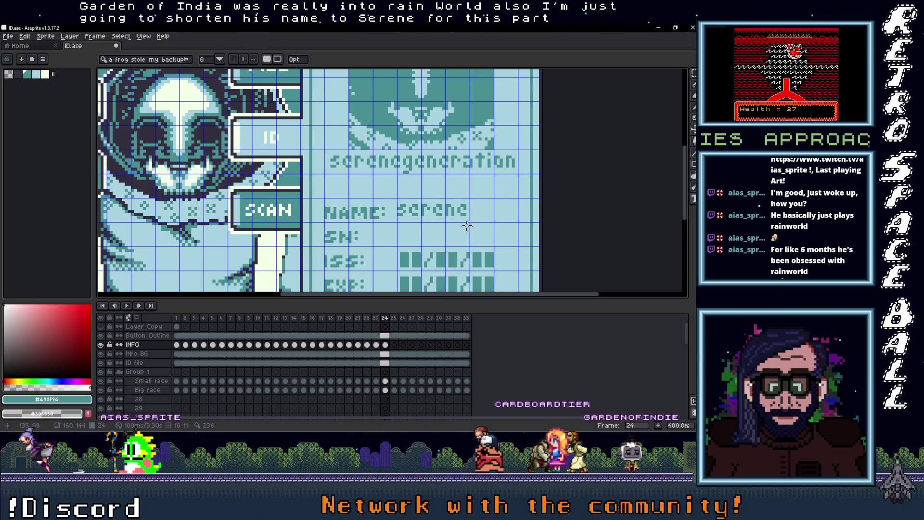
pyautogui.press('m')
pyautogui.moveTo(396, 199); pyautogui.dragTo(481, 227)
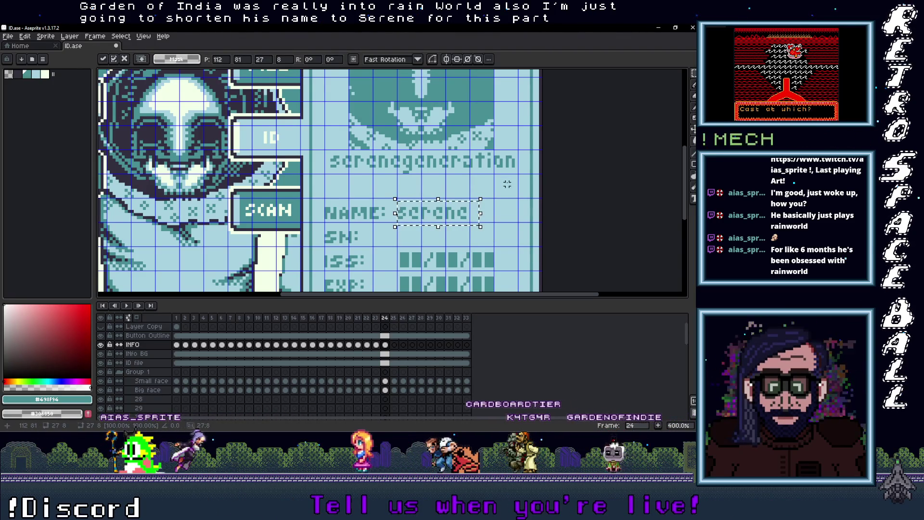
pyautogui.hotkey('ctrl', 'd')
# - Bring the serial-number spreadsheet to the front
pyautogui.scroll(-2, 554, 164)
pyautogui.scroll(2, 594, 140)
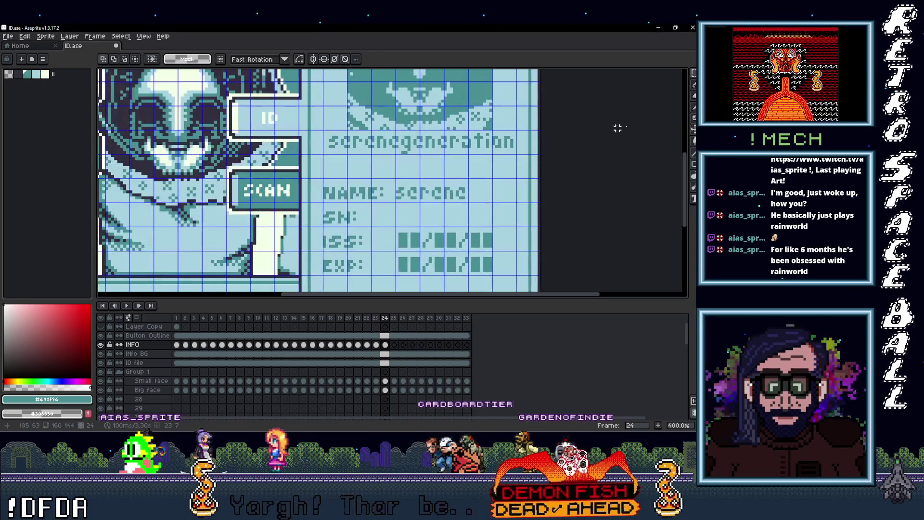
pyautogui.moveTo(703, 115)
pyautogui.click(672, 124)
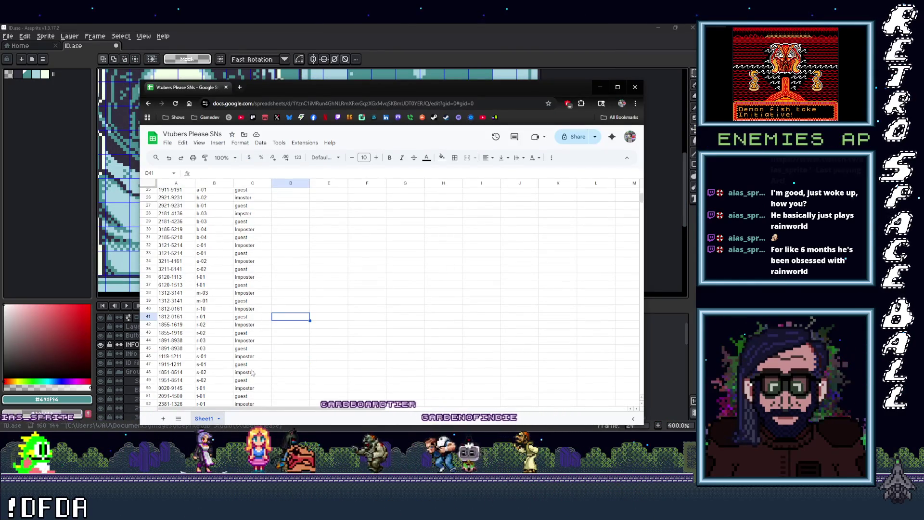
# - Copy serial 1851-8514 from cell A48 and return to the Aseprite ID card
pyautogui.doubleClick(187, 374)
pyautogui.hotkey('ctrl', 'c')
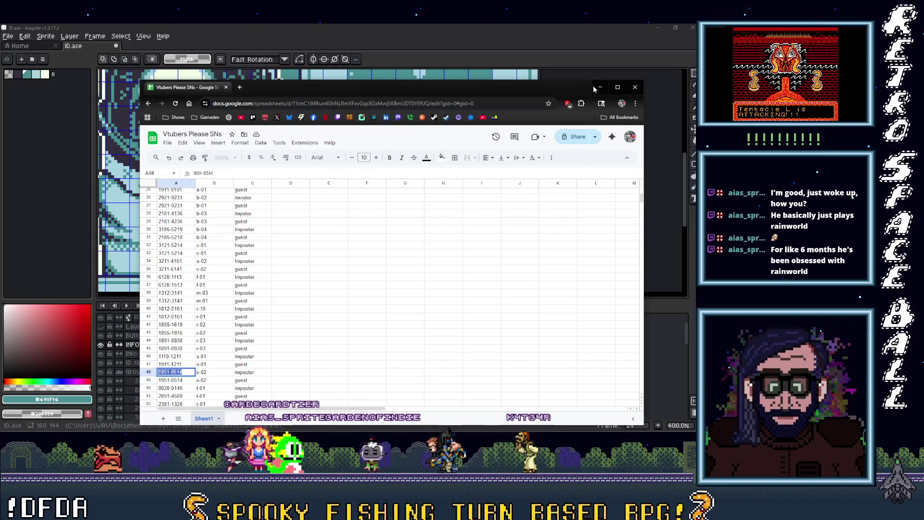
pyautogui.click(587, 54)
# - Paste serial 1851-8514 beside the SN label on the serene card
pyautogui.press('t')
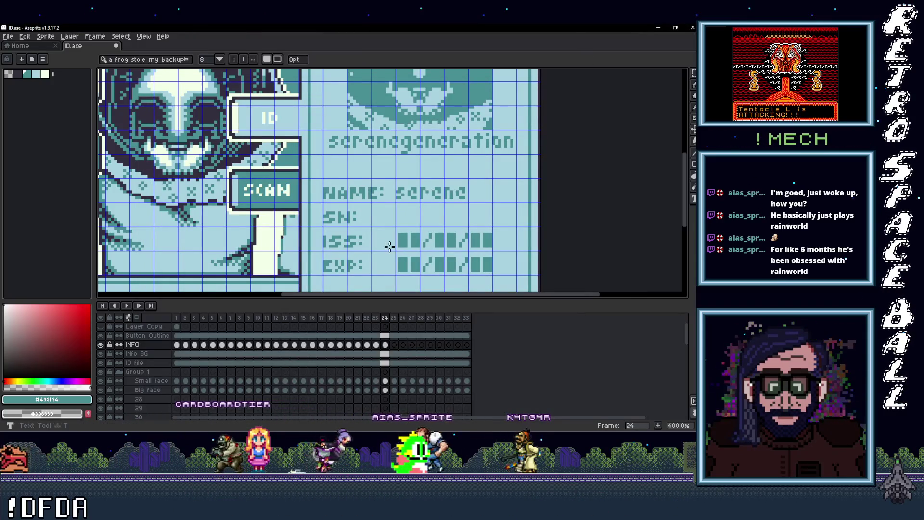
pyautogui.moveTo(395, 202)
pyautogui.mouseDown()
pyautogui.moveTo(463, 225)
pyautogui.moveTo(512, 225)
pyautogui.moveTo(508, 236)
pyautogui.mouseUp()
pyautogui.hotkey('ctrl', 'v')
pyautogui.press('Return')
pyautogui.click(480, 254)
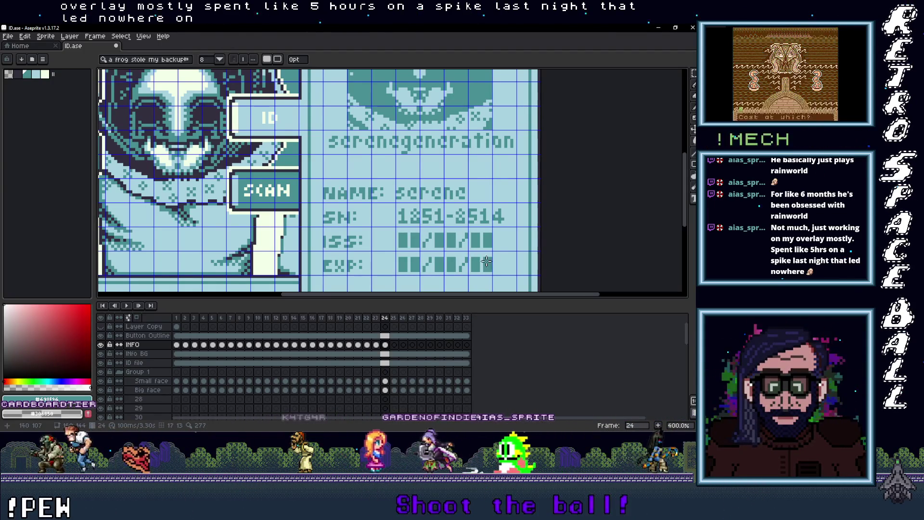
# - Add YES beside PARTNER, checking frame 23's card for reference
pyautogui.scroll(-2, 486, 244)
pyautogui.scroll(1, 487, 243)
pyautogui.moveTo(487, 243); pyautogui.dragTo(473, 171)
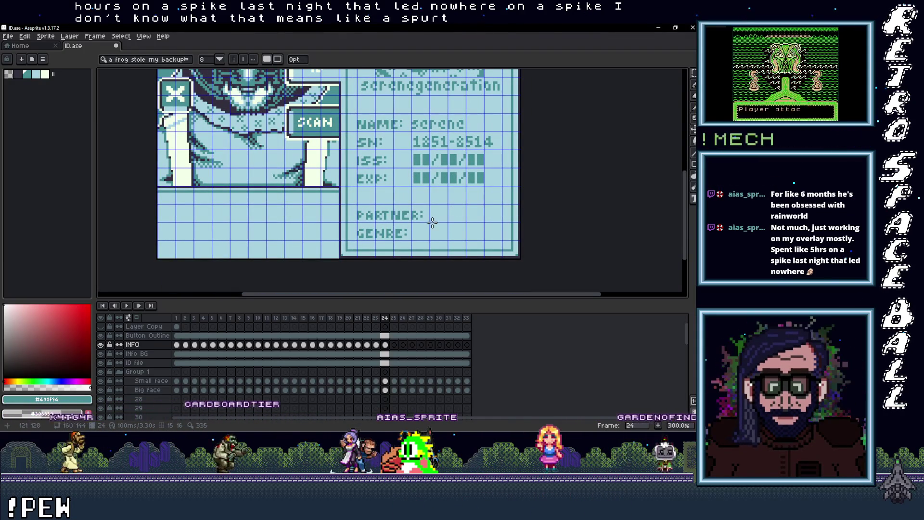
pyautogui.click(377, 318)
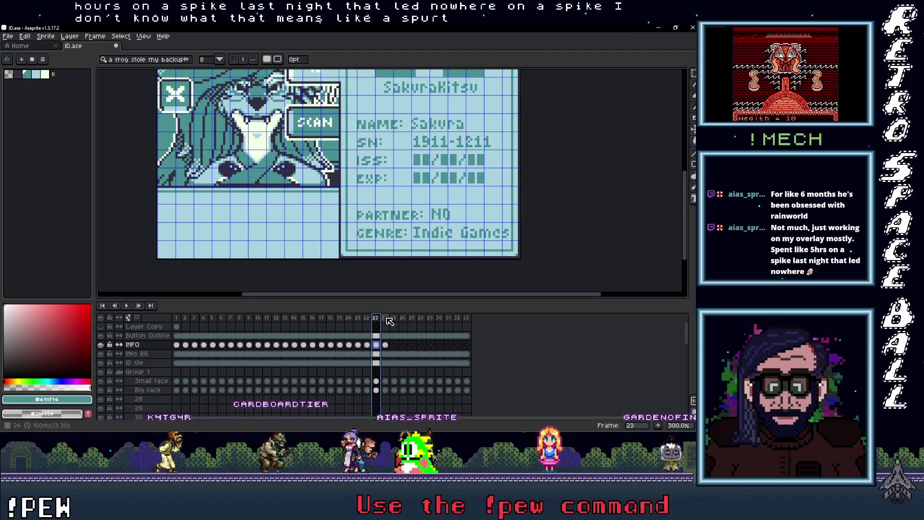
pyautogui.click(387, 318)
pyautogui.scroll(1, 444, 230)
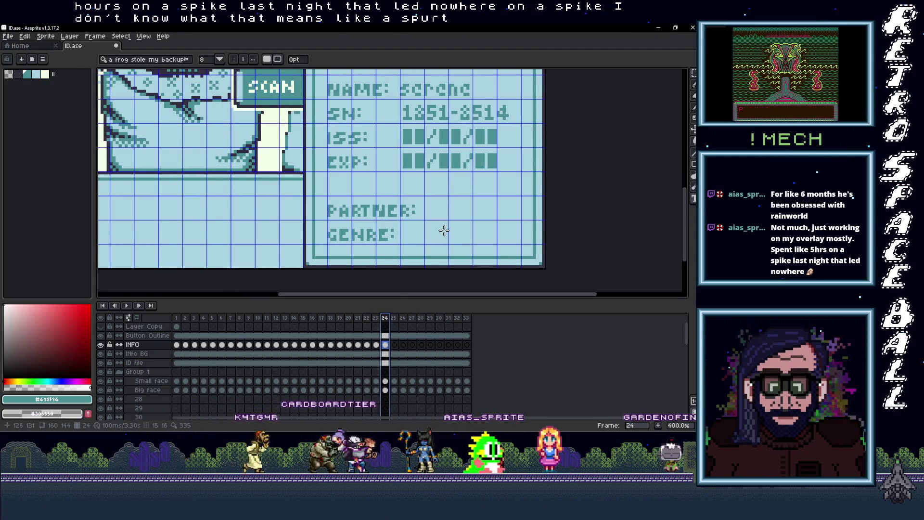
pyautogui.moveTo(424, 196); pyautogui.dragTo(497, 218)
pyautogui.write('eS')
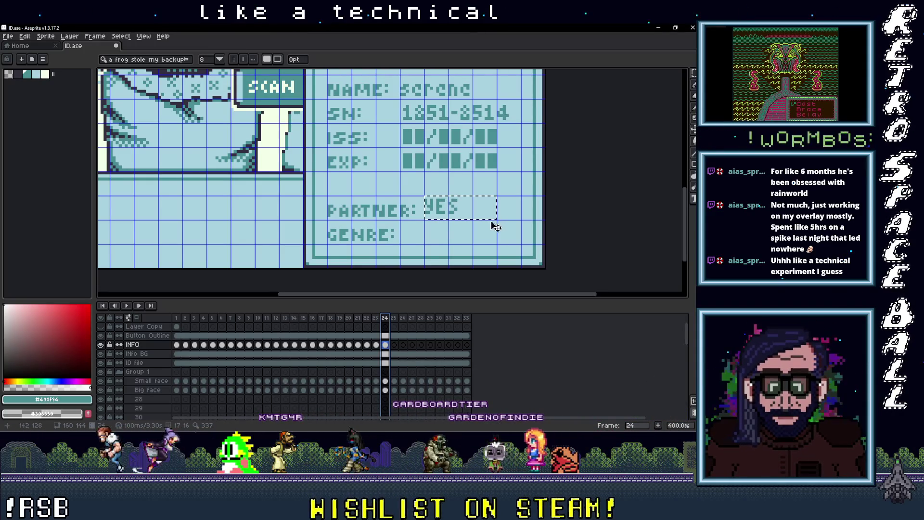
pyautogui.moveTo(481, 212); pyautogui.dragTo(486, 231)
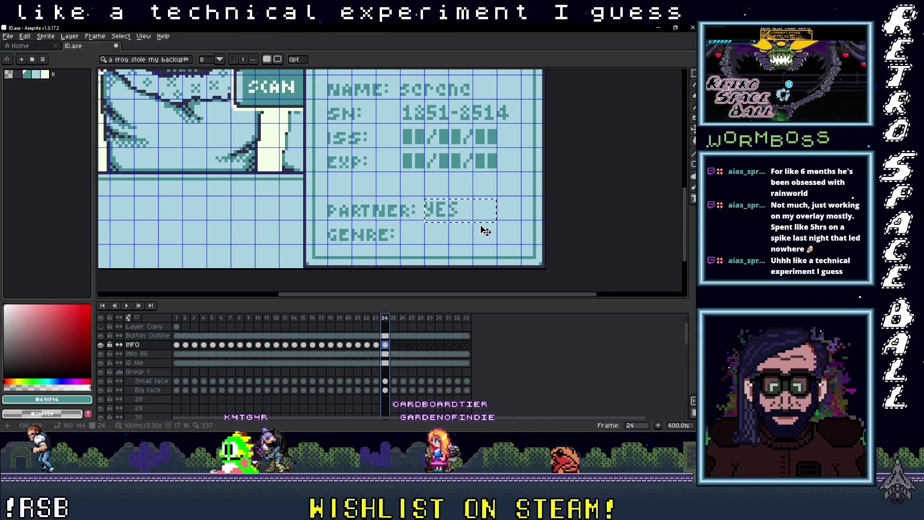
pyautogui.click(478, 239)
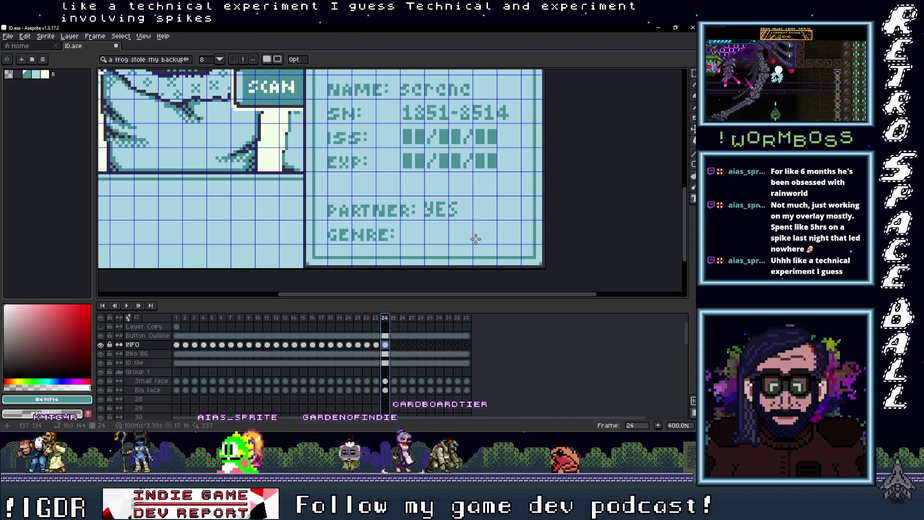
pyautogui.click(426, 221)
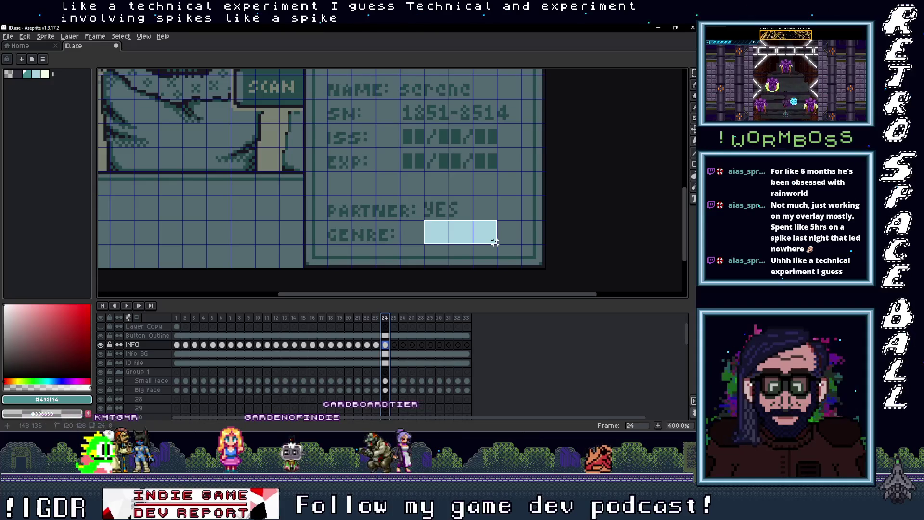
pyautogui.press('Escape')
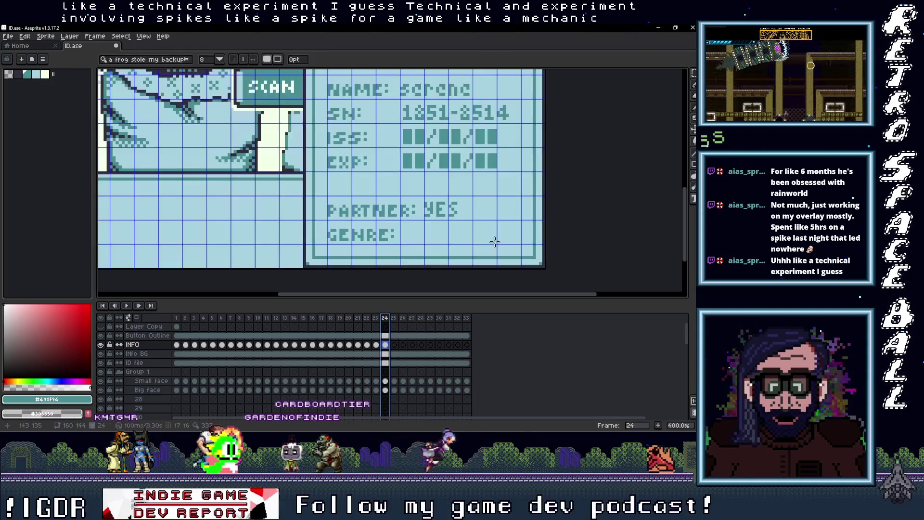
pyautogui.moveTo(443, 239); pyautogui.dragTo(540, 262)
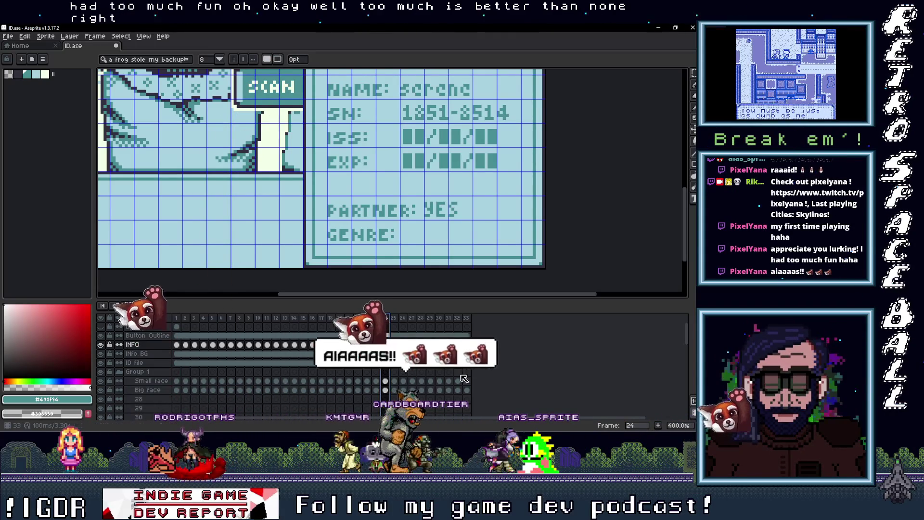
# - Compare frames 23 and 24, zoom out to 200%, and scrub back to frame 20's card
pyautogui.click(376, 345)
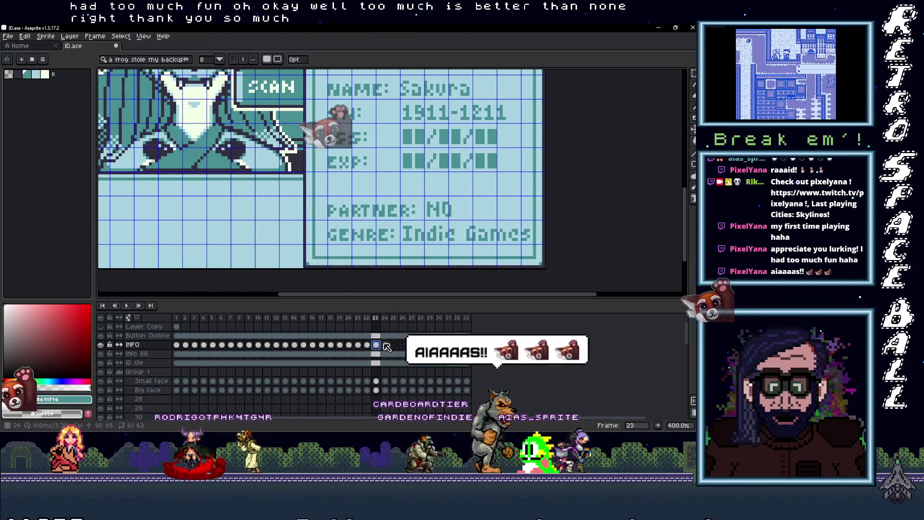
pyautogui.press('Right')
pyautogui.click(376, 346)
pyautogui.press('Right')
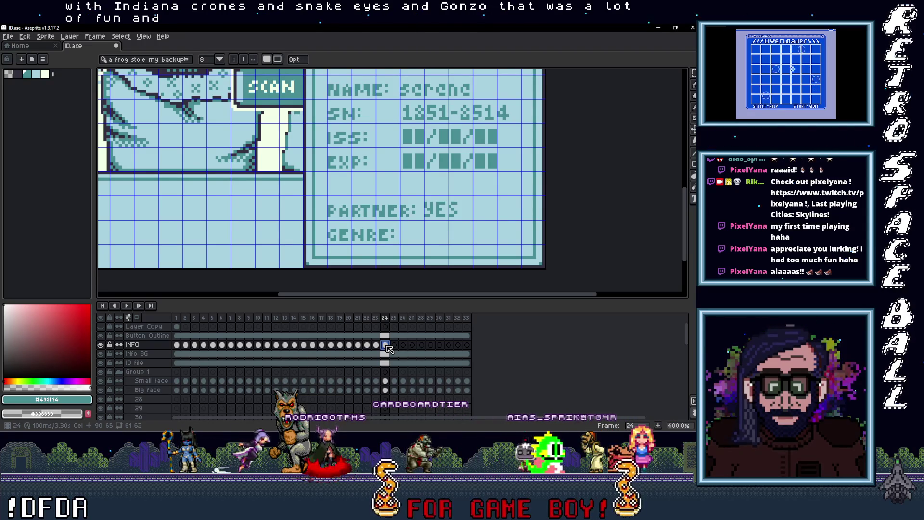
pyautogui.press('-')
pyautogui.press('-')
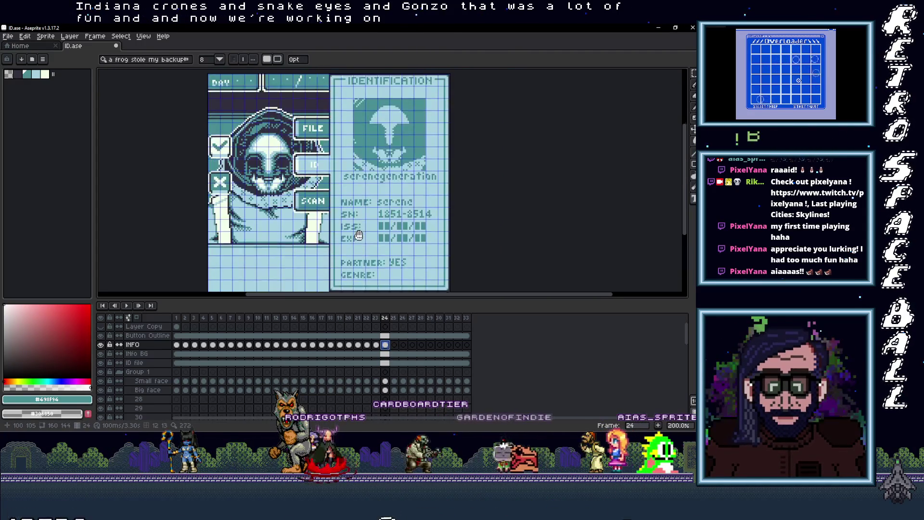
pyautogui.moveTo(385, 318)
pyautogui.mouseDown()
pyautogui.moveTo(345, 321)
pyautogui.moveTo(393, 320)
pyautogui.moveTo(250, 322)
pyautogui.moveTo(330, 319)
pyautogui.mouseUp()
# - Browse GB Studio's NPC Doc, ID and Scan scenes across the game world, then minimize it
pyautogui.hotkey('alt', 'Tab')
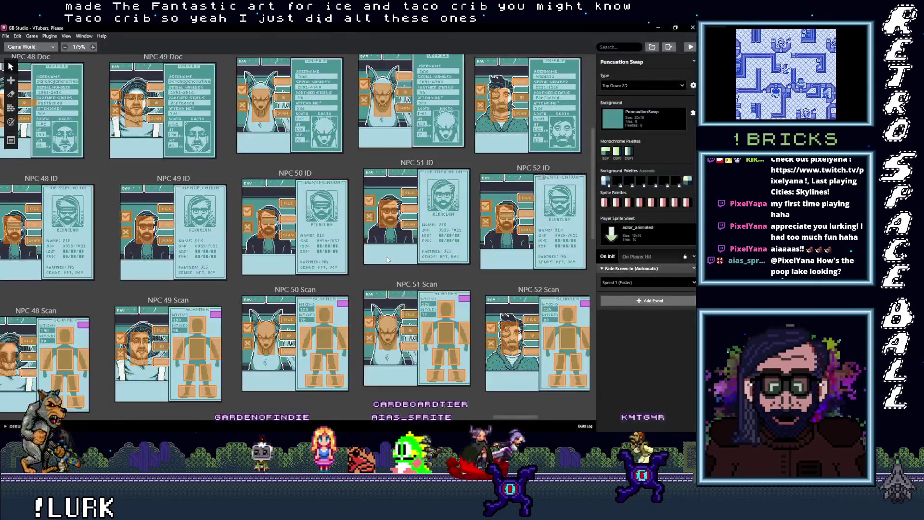
pyautogui.scroll(-1, 299, 217)
pyautogui.hscroll(-15, 475, 415)
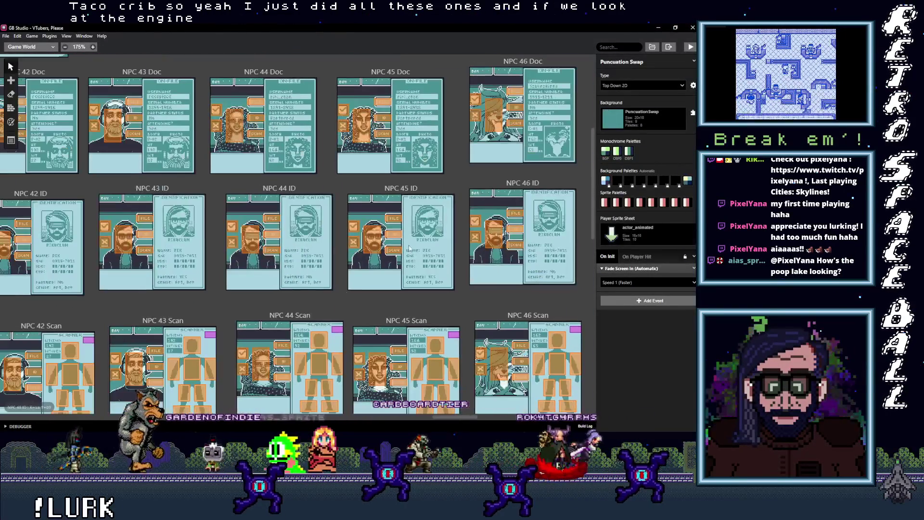
pyautogui.moveTo(475, 415)
pyautogui.mouseDown()
pyautogui.moveTo(144, 422)
pyautogui.moveTo(545, 429)
pyautogui.mouseUp()
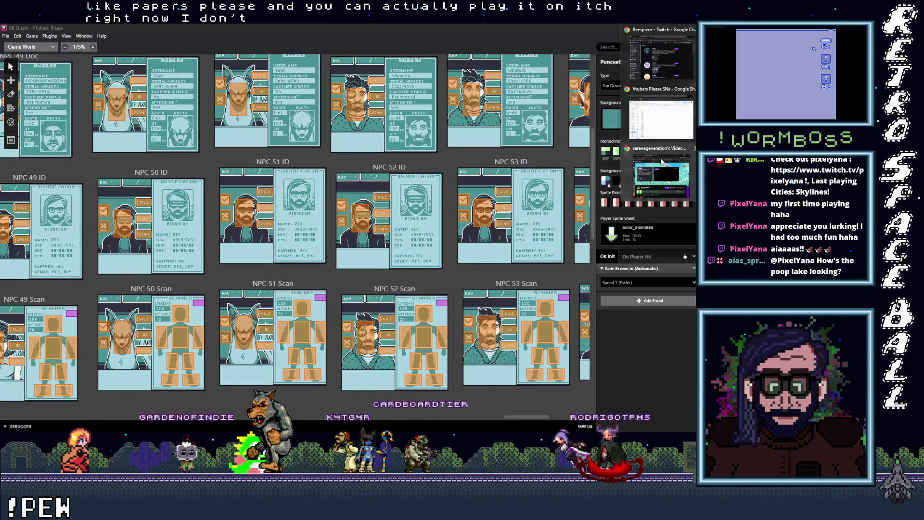
pyautogui.click(658, 27)
# - Bring GB Studio back to review the NPC 49–53 ID and Scan scenes
pyautogui.hotkey('alt', 'Tab')
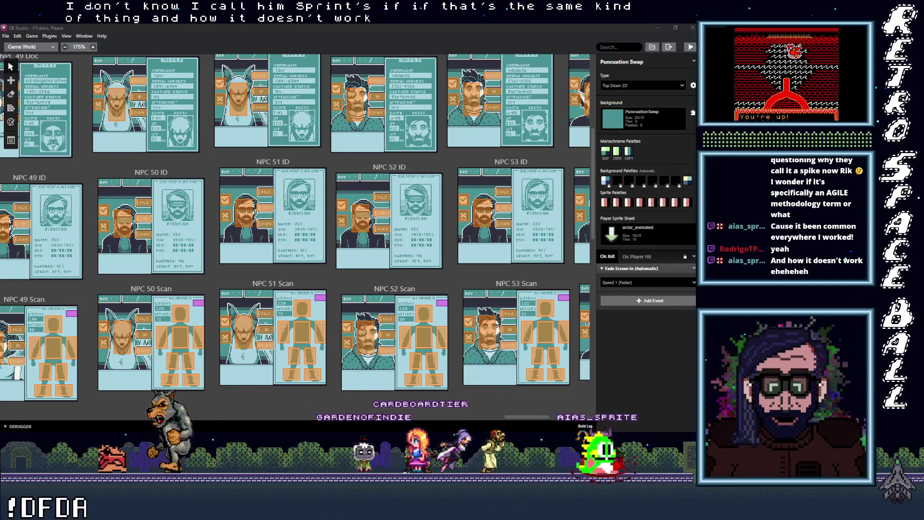
# - Add 'Variety' after GENRE on frame 24's serenegeneration card
pyautogui.click(657, 27)
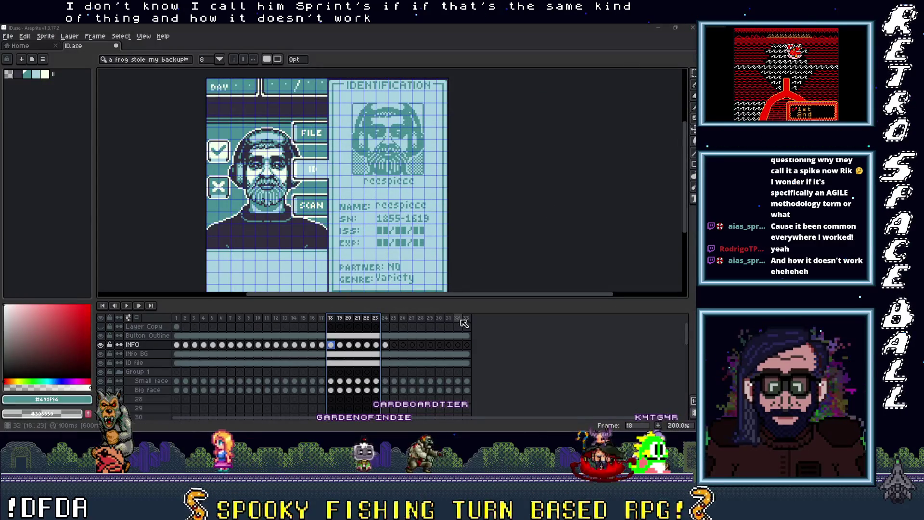
pyautogui.click(386, 345)
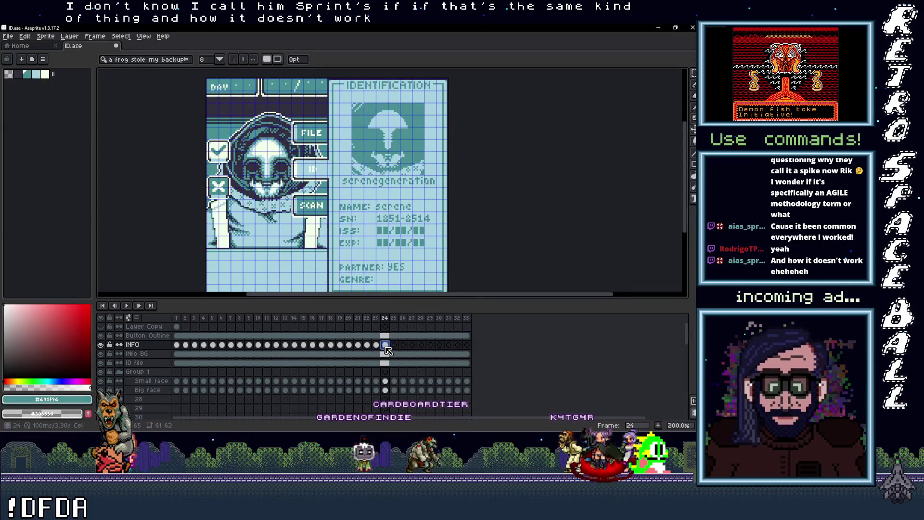
pyautogui.press('Right')
pyautogui.press('Left')
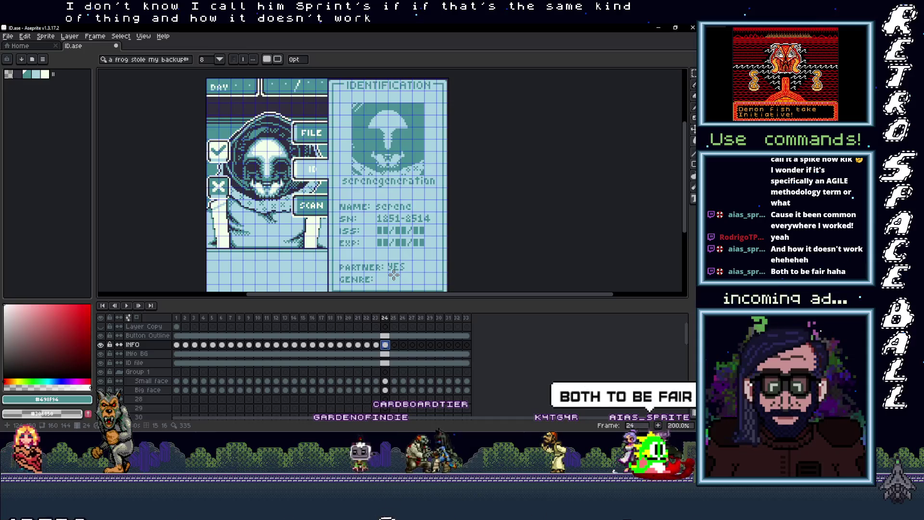
pyautogui.scroll(1, 377, 228)
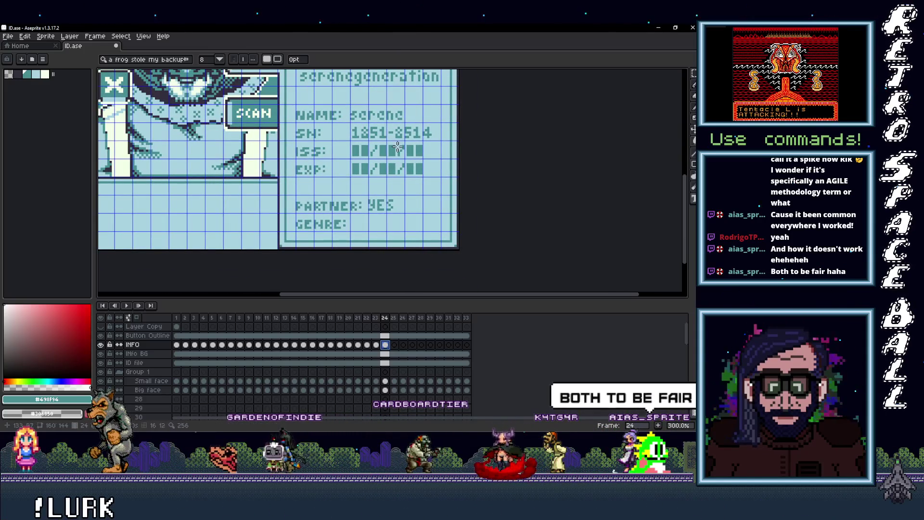
pyautogui.press('t')
pyautogui.moveTo(350, 214); pyautogui.dragTo(440, 230)
pyautogui.write('Variety')
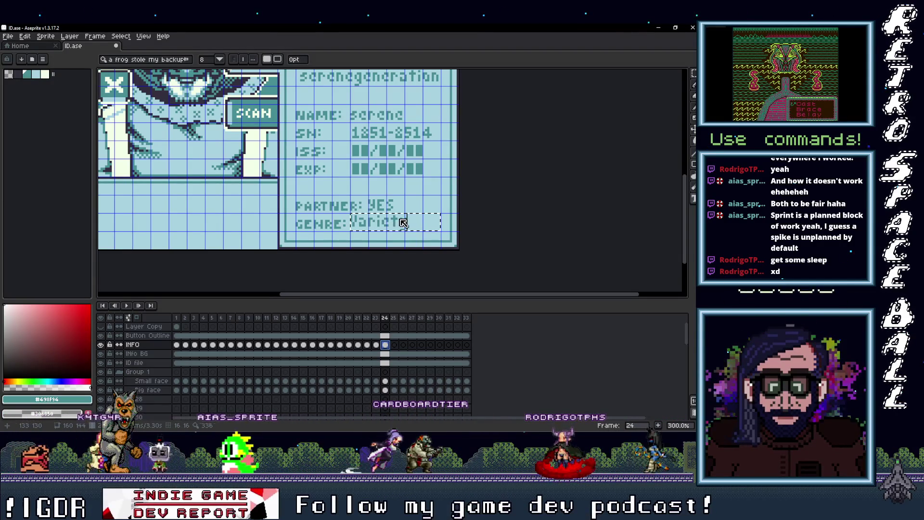
pyautogui.scroll(-2, 440, 207)
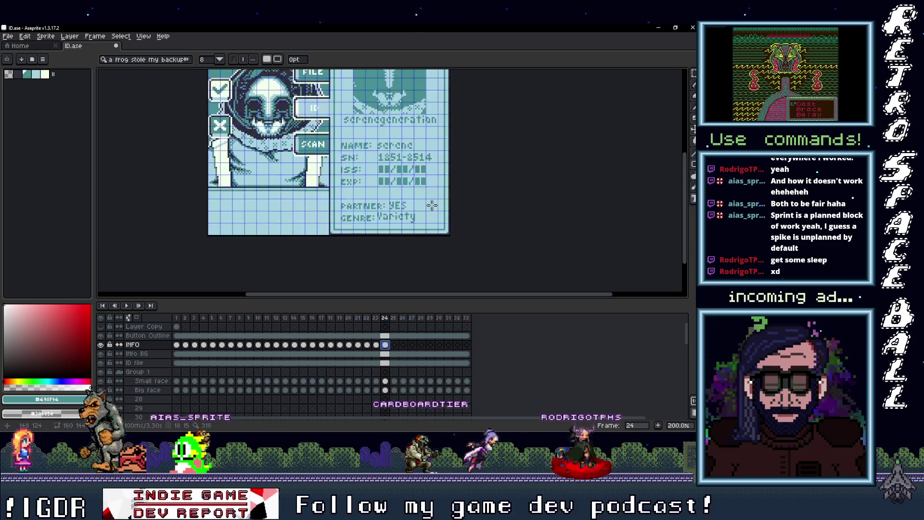
pyautogui.scroll(1, 409, 231)
pyautogui.moveTo(402, 211); pyautogui.dragTo(394, 224)
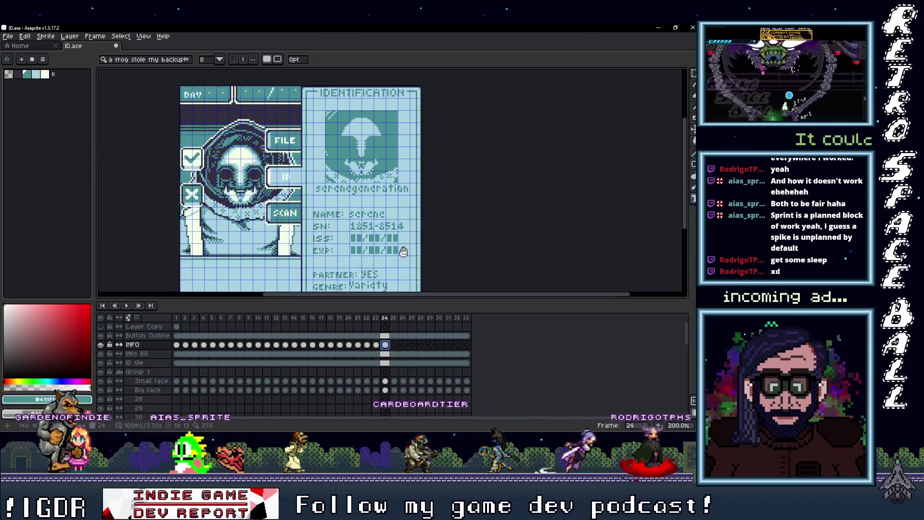
# - Copy frame 24's INFO cel to frame 25 by linking, then unlinking the cels
pyautogui.moveTo(386, 348); pyautogui.dragTo(394, 346)
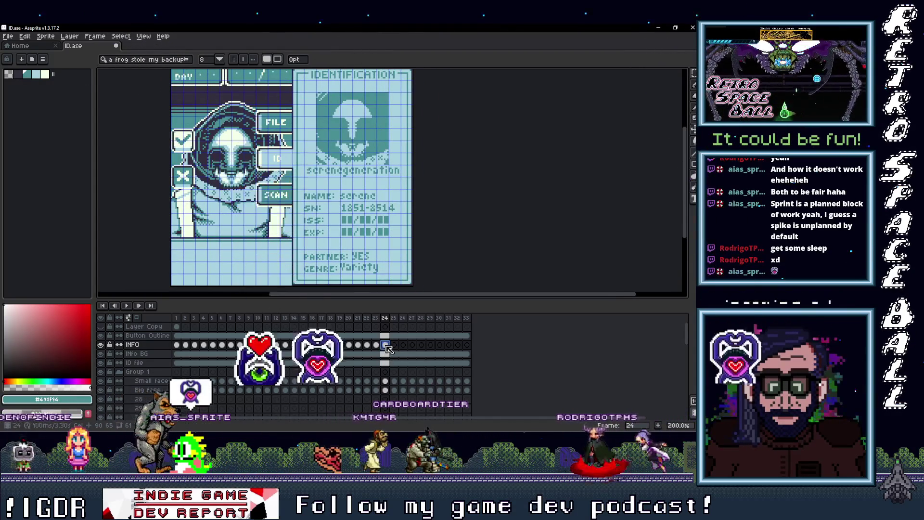
pyautogui.rightClick(394, 346)
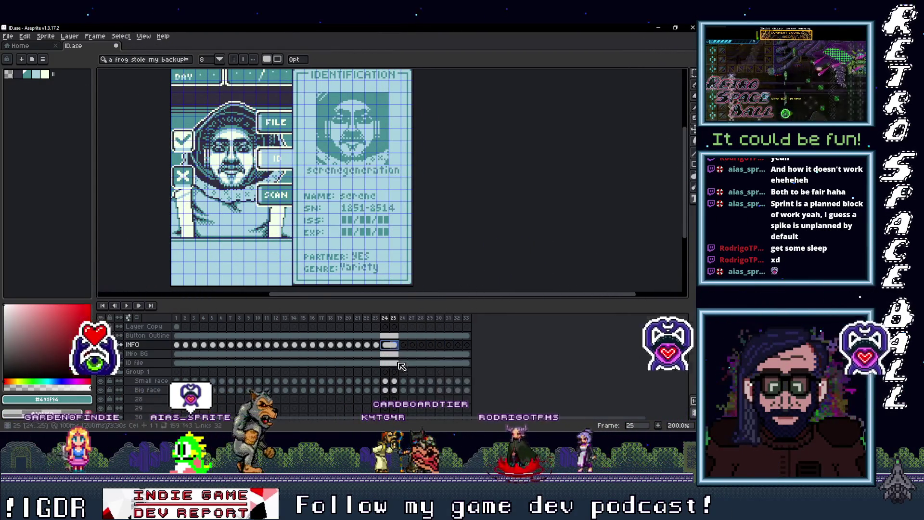
pyautogui.click(417, 380)
pyautogui.rightClick(394, 347)
pyautogui.click(418, 374)
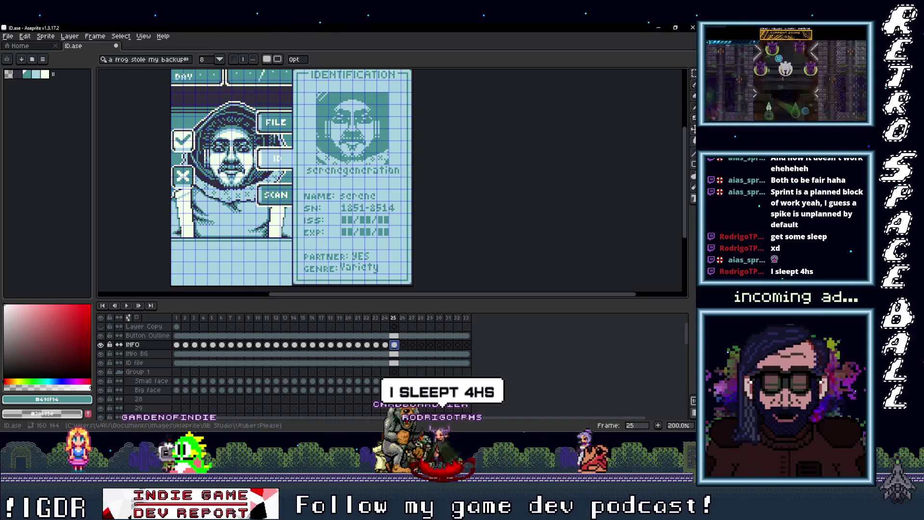
pyautogui.click(659, 110)
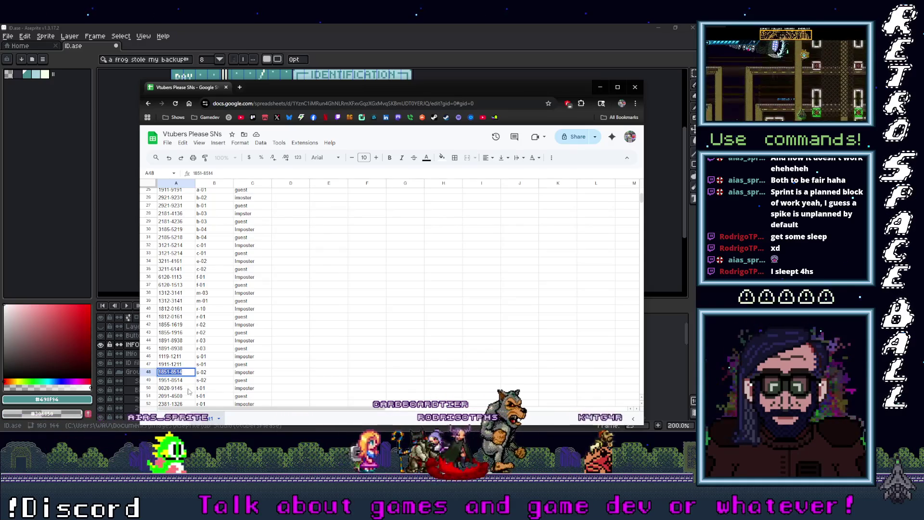
# - Minimize the serial-number spreadsheet and go to frame 26's blank fox card
pyautogui.click(601, 89)
pyautogui.click(404, 345)
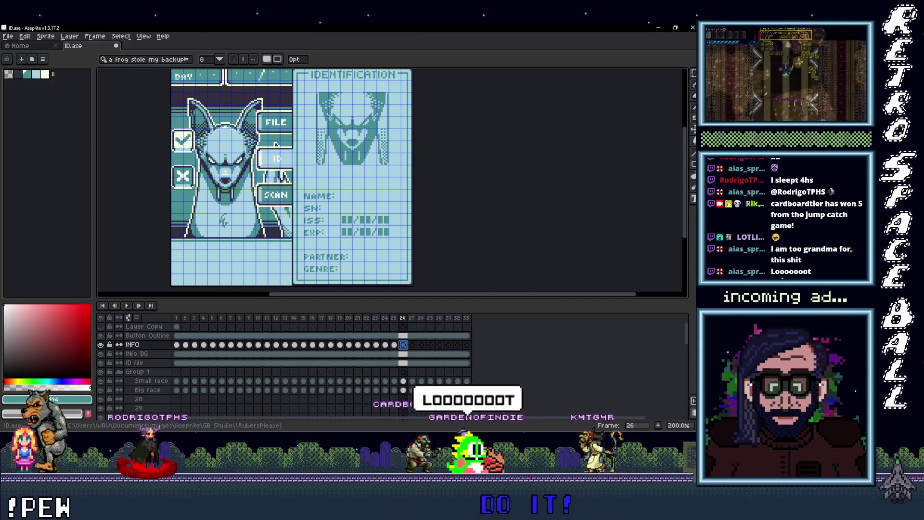
# - Bring the VTPls_Aias_Portraits folder window up from the taskbar, over the fox card
pyautogui.moveTo(696, 33)
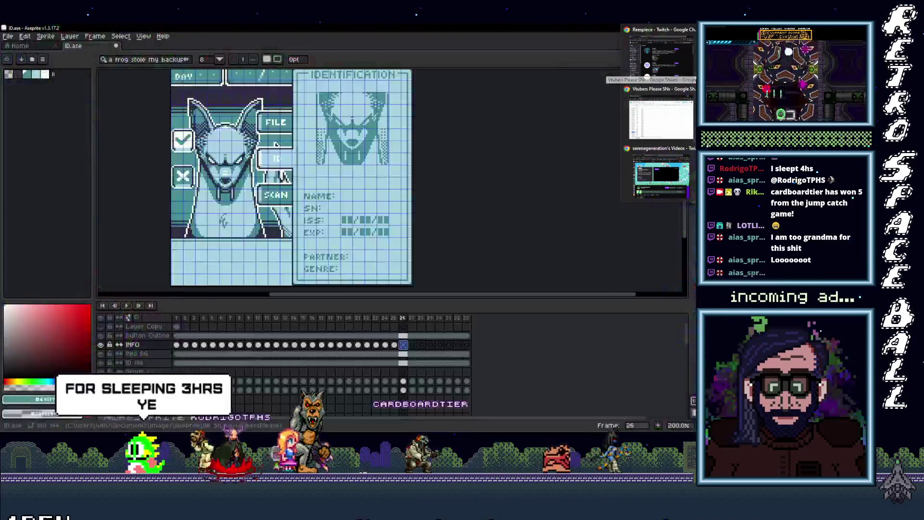
pyautogui.click(693, 111)
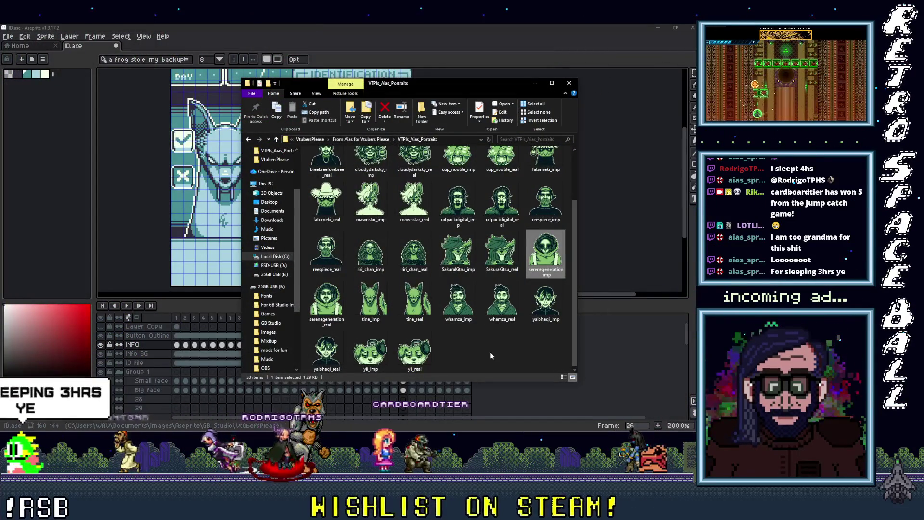
# - Copy the name 'tine' from the tine_imp portrait's file name, leaving the file unrenamed
pyautogui.click(367, 318)
pyautogui.click(366, 320)
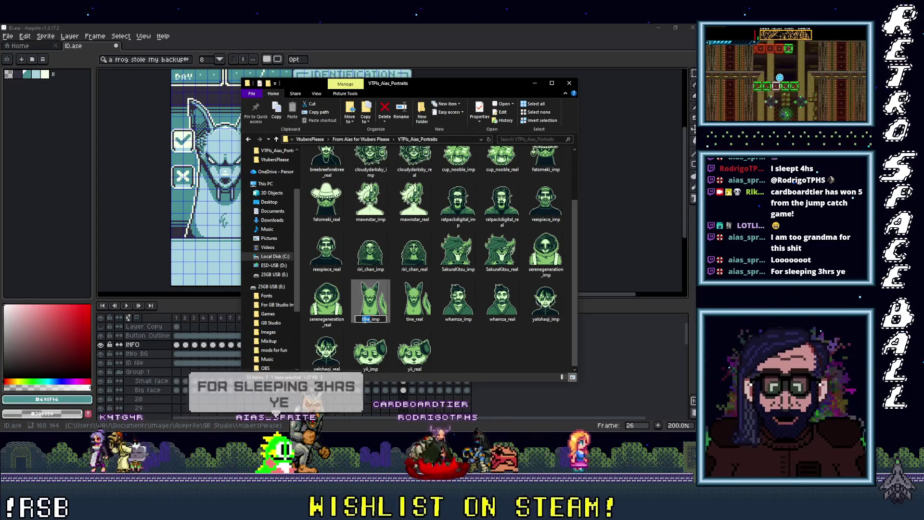
pyautogui.rightClick(365, 320)
pyautogui.click(383, 344)
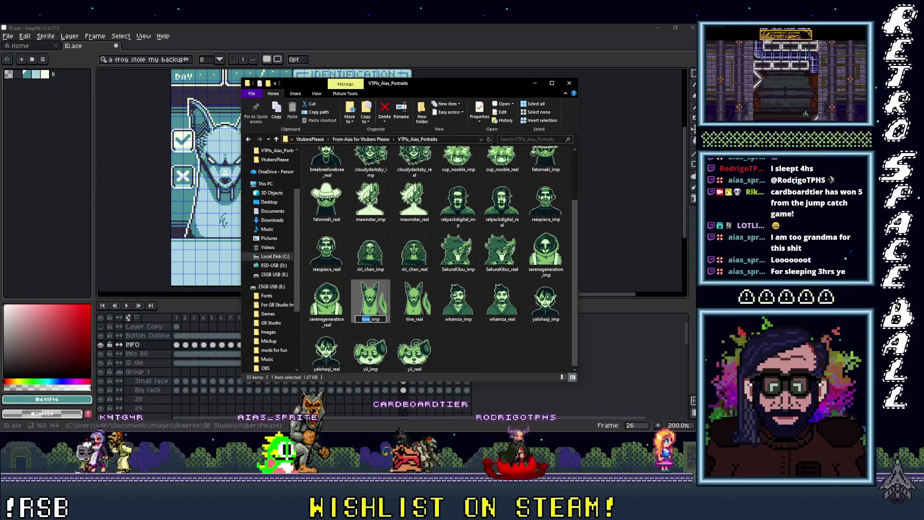
pyautogui.hotkey('alt', 'Tab')
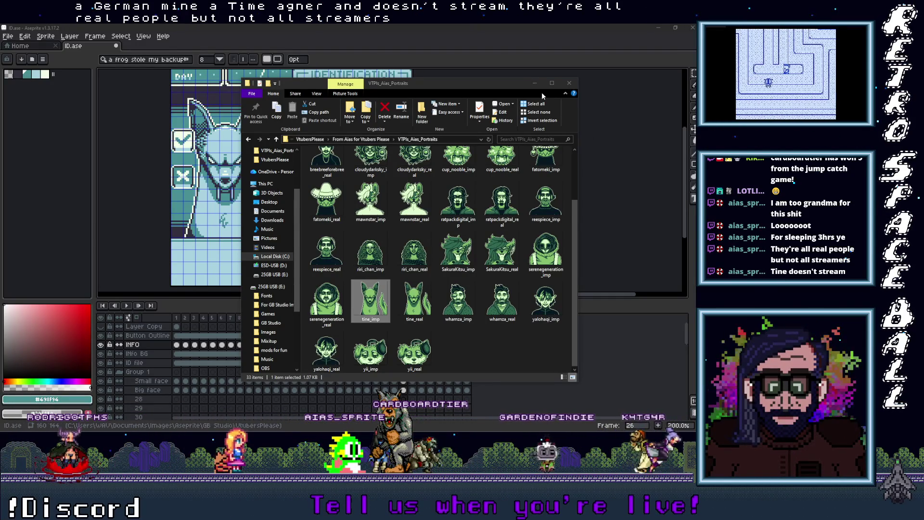
# - Narrow and reposition the folder window beside Aseprite, with frame 26's fox card showing
pyautogui.moveTo(490, 86)
pyautogui.mouseDown()
pyautogui.moveTo(624, 79)
pyautogui.moveTo(559, 90)
pyautogui.moveTo(649, 99)
pyautogui.moveTo(668, 68)
pyautogui.mouseUp()
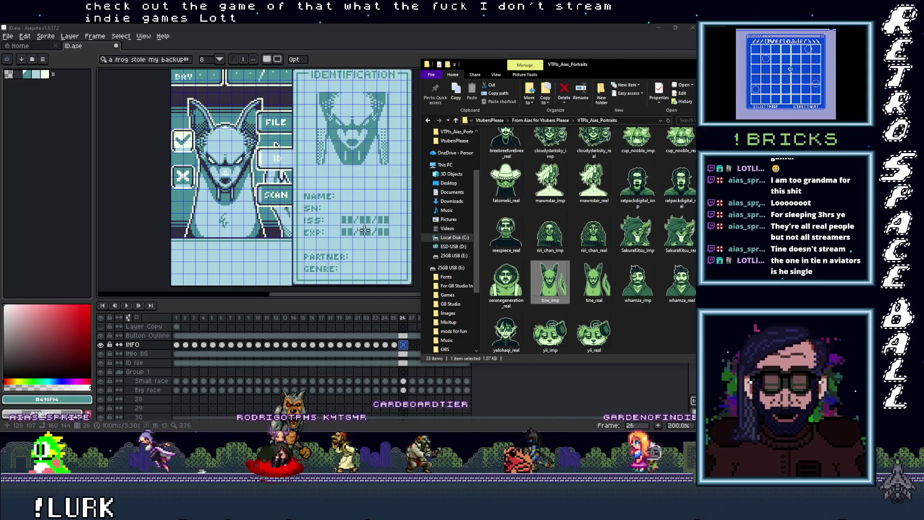
pyautogui.scroll(2, 520, 283)
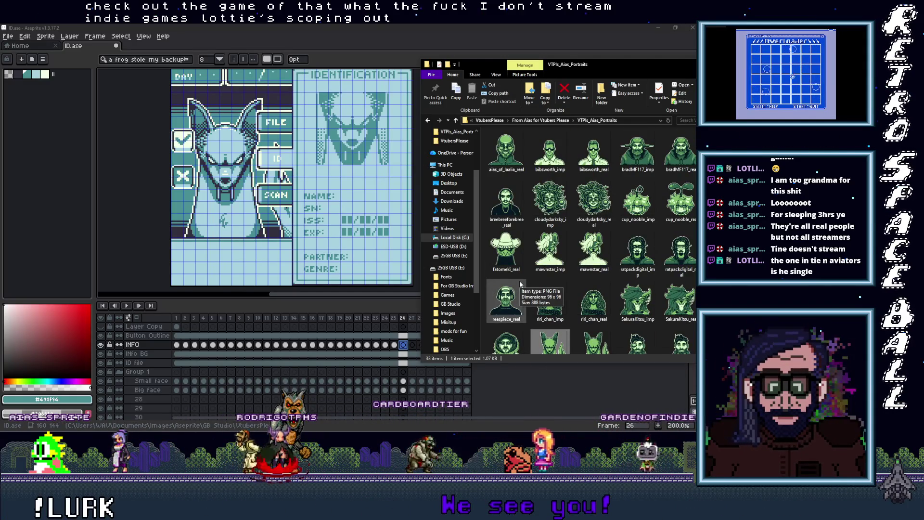
pyautogui.moveTo(611, 62); pyautogui.dragTo(533, 84)
pyautogui.moveTo(342, 146); pyautogui.dragTo(432, 146)
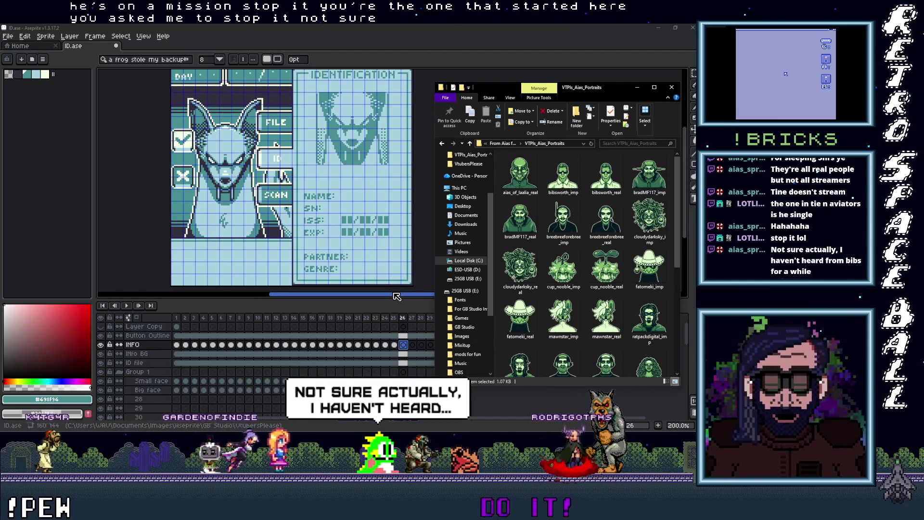
pyautogui.click(394, 345)
pyautogui.click(404, 345)
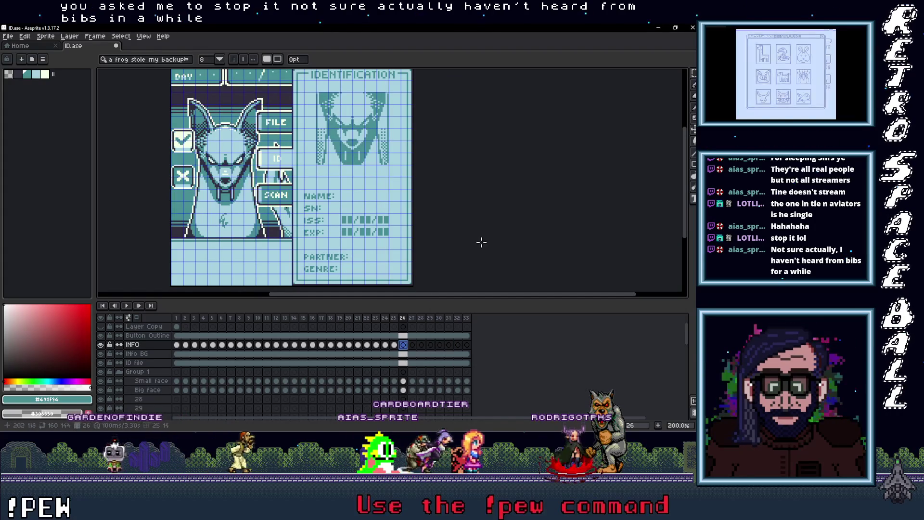
# - Paste 'tine' as text under the card's emblem and shift it into place
pyautogui.scroll(1, 333, 160)
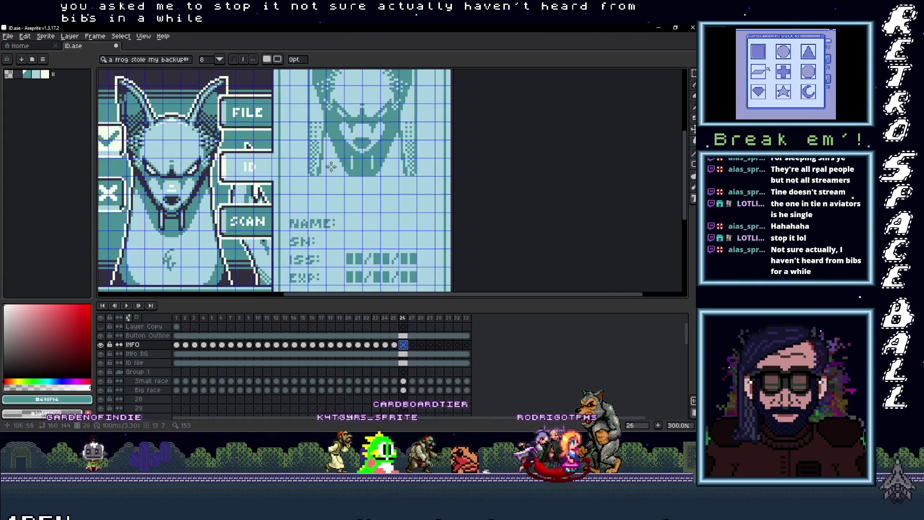
pyautogui.moveTo(309, 176); pyautogui.dragTo(417, 194)
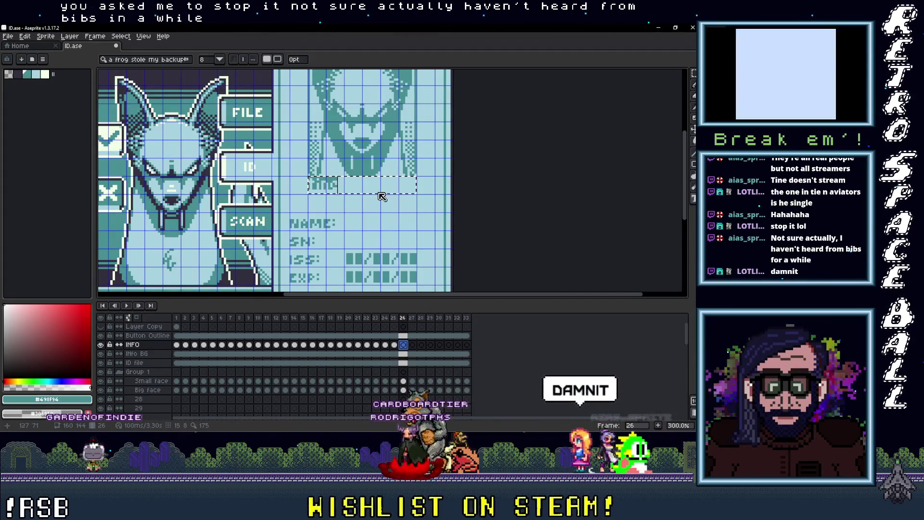
pyautogui.moveTo(347, 198); pyautogui.dragTo(394, 200)
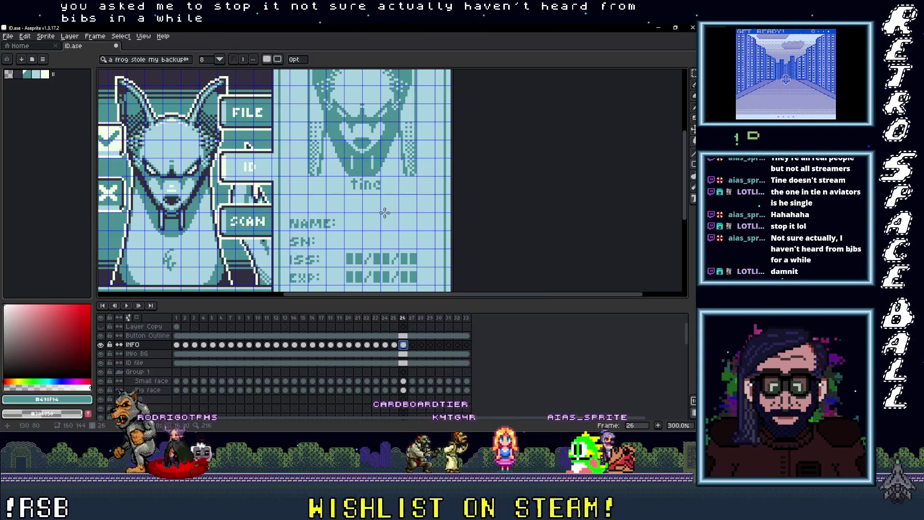
pyautogui.scroll(1, 376, 197)
pyautogui.press('m')
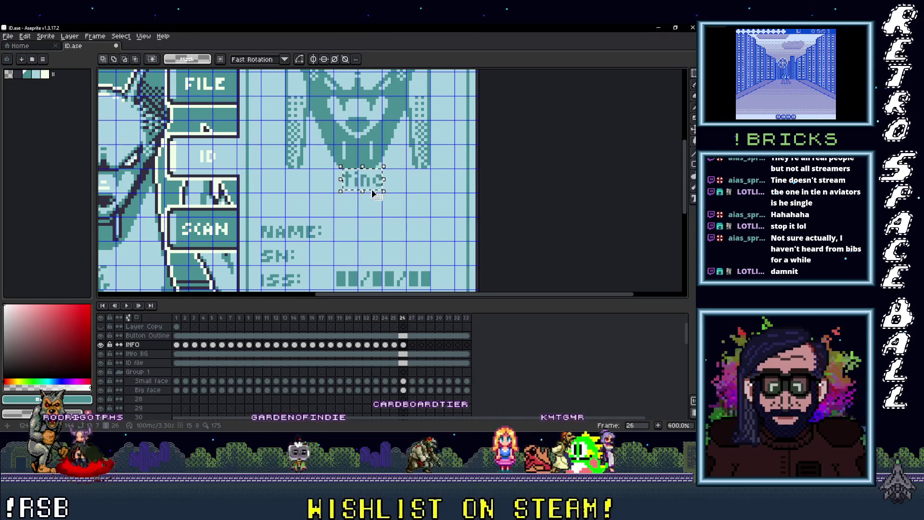
pyautogui.moveTo(343, 166); pyautogui.dragTo(386, 191)
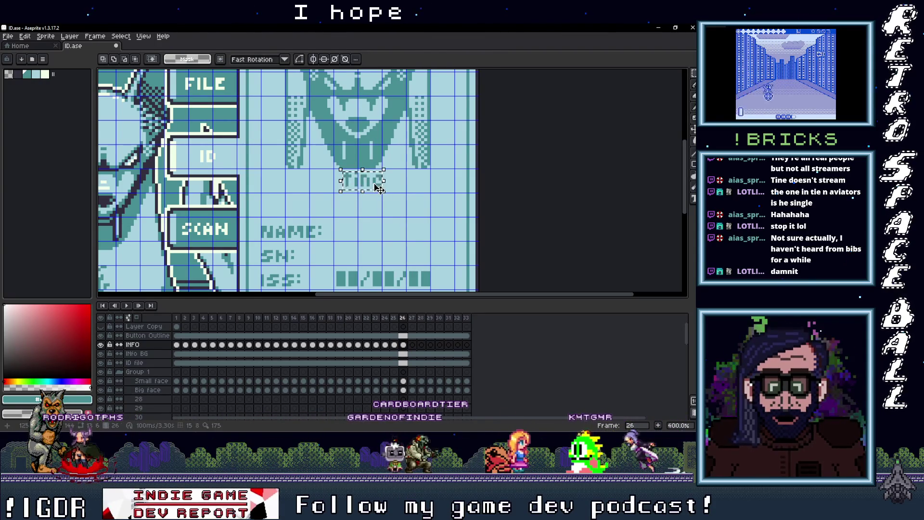
pyautogui.click(402, 195)
# - Copy the tine text into the card's NAME field
pyautogui.scroll(-4, 391, 210)
pyautogui.scroll(4, 392, 211)
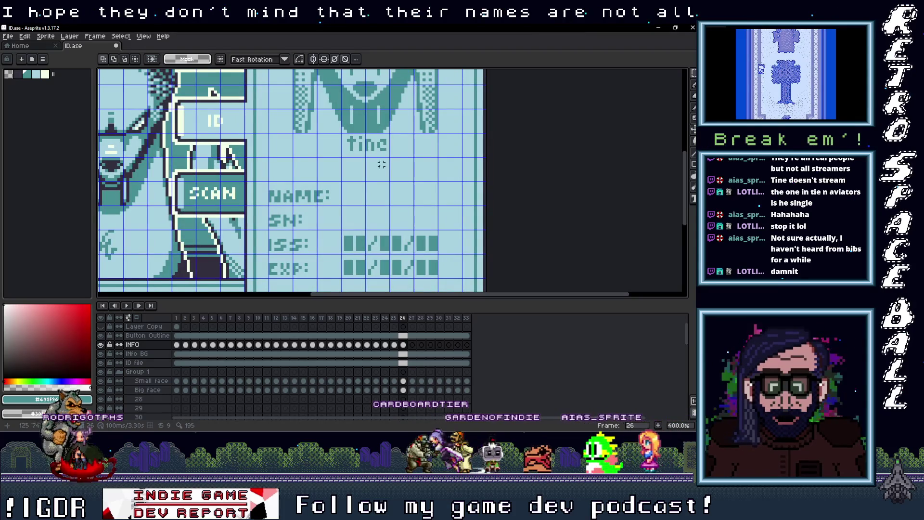
pyautogui.scroll(-3, 372, 182)
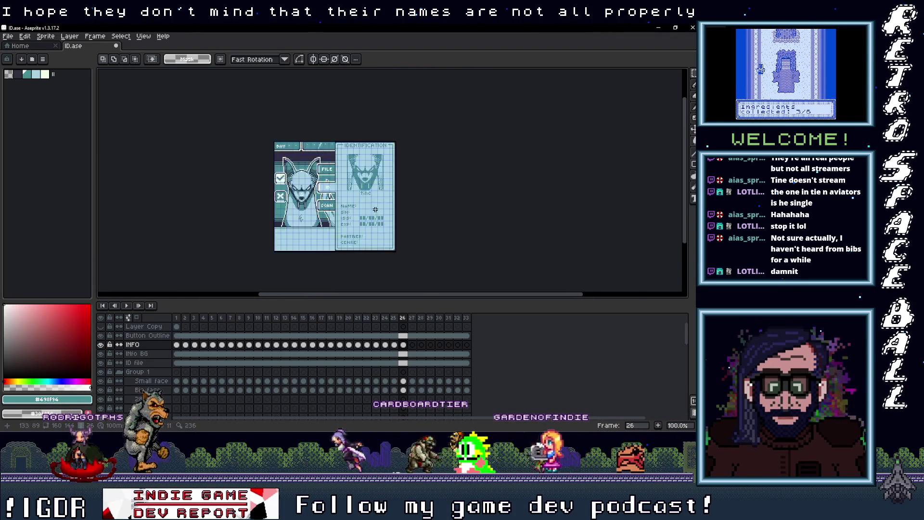
pyautogui.scroll(2, 349, 196)
pyautogui.scroll(1, 337, 173)
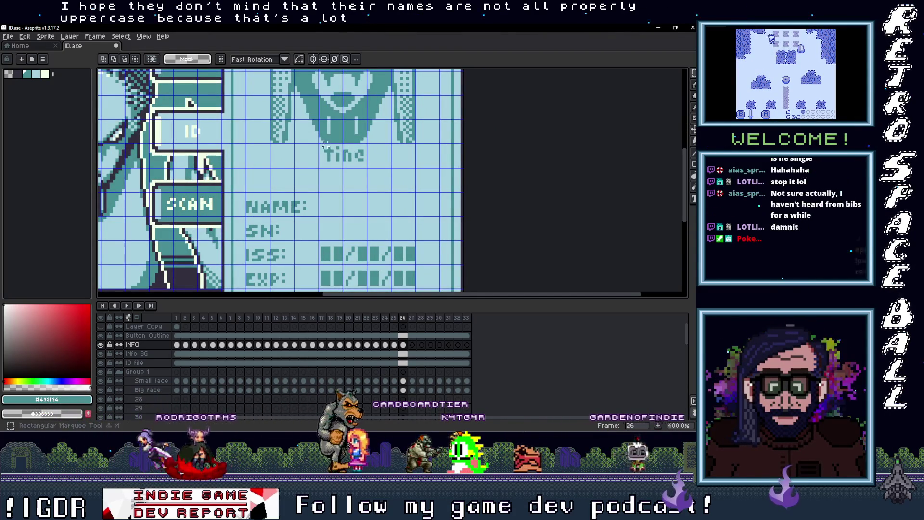
pyautogui.moveTo(325, 145)
pyautogui.mouseDown()
pyautogui.moveTo(364, 160)
pyautogui.moveTo(354, 212)
pyautogui.mouseUp()
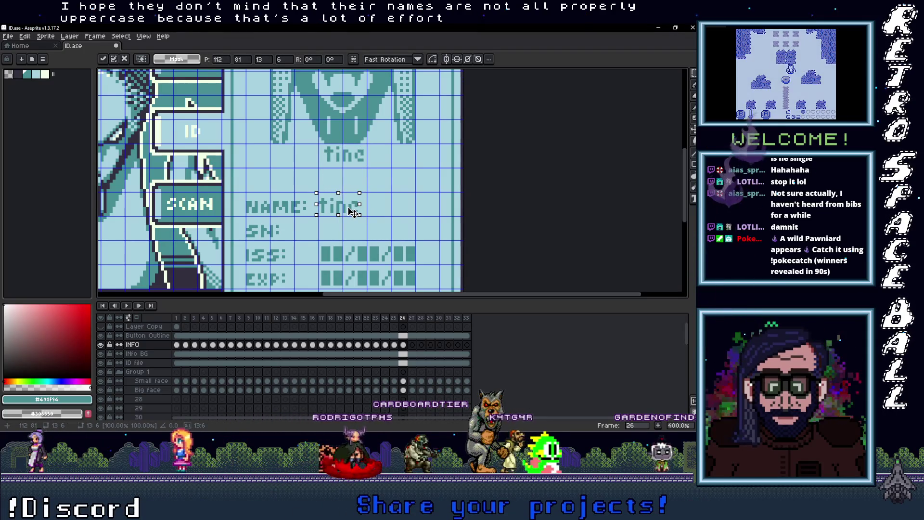
pyautogui.press('Return')
pyautogui.scroll(-3, 389, 235)
pyautogui.scroll(2, 389, 235)
pyautogui.hotkey('alt', 'Tab')
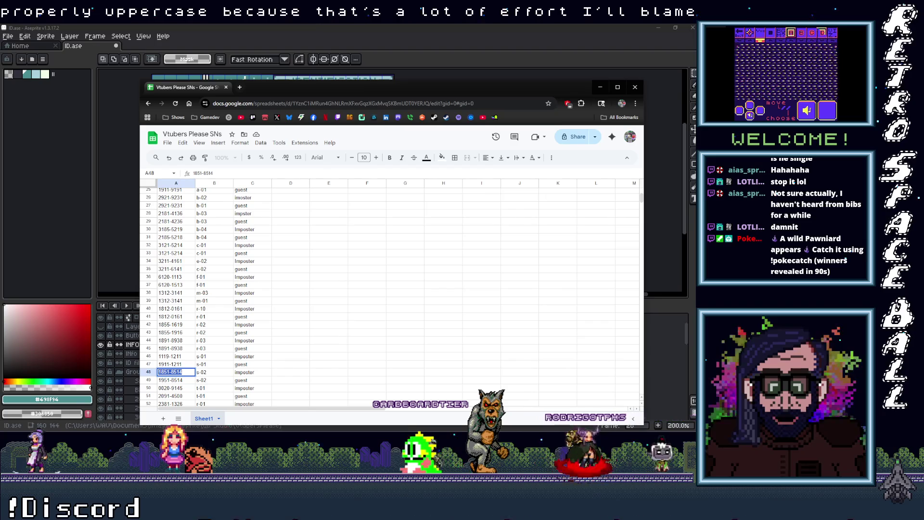
# - Look up the next serial in cell A50 of the SNs sheet, then minimize the sheet
pyautogui.hotkey('alt', 'Tab')
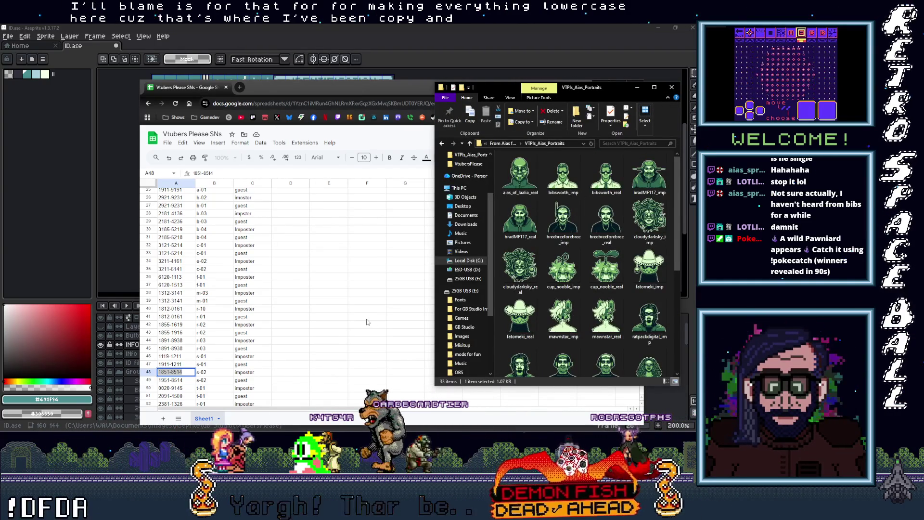
pyautogui.click(183, 389)
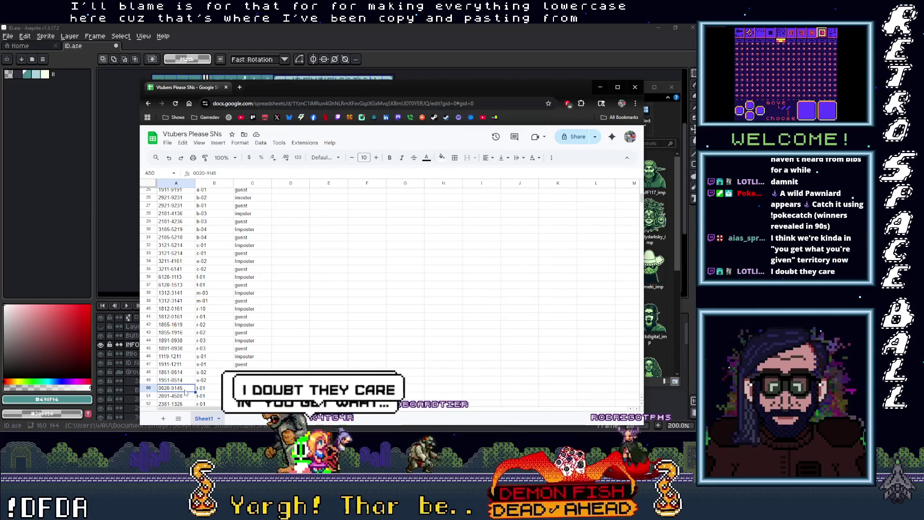
pyautogui.doubleClick(185, 389)
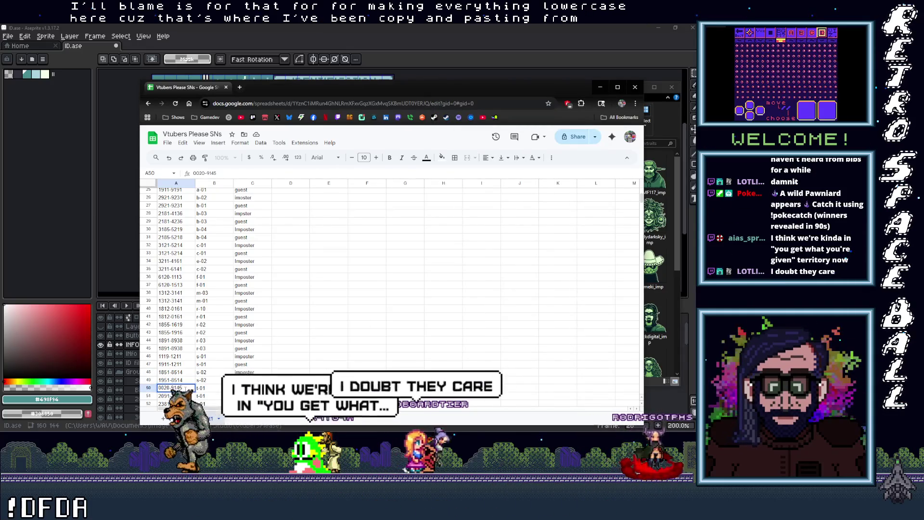
pyautogui.click(600, 87)
pyautogui.click(638, 87)
pyautogui.scroll(2, 359, 177)
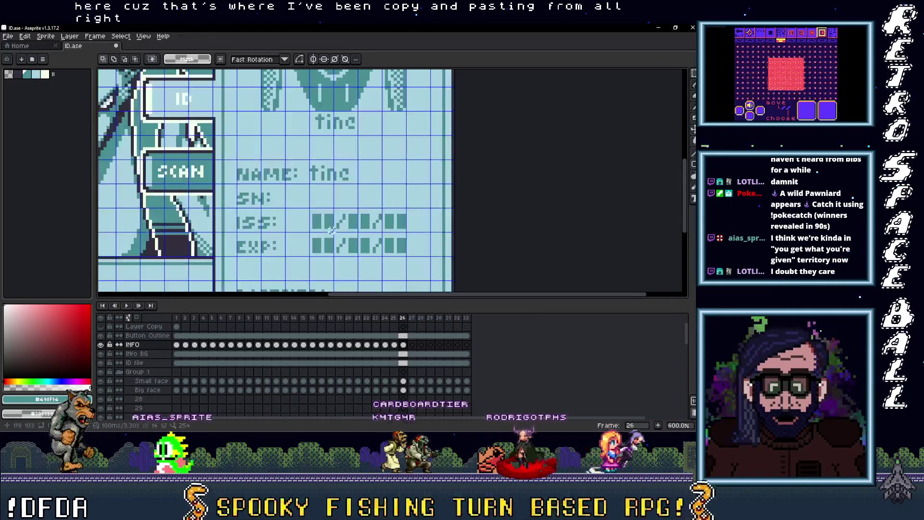
# - Add serial 0020-9145 beside SN: on the tine card, aligned with the label
pyautogui.press('t')
pyautogui.scroll(2, 303, 172)
pyautogui.moveTo(303, 172)
pyautogui.mouseDown()
pyautogui.moveTo(392, 195)
pyautogui.moveTo(475, 197)
pyautogui.moveTo(483, 208)
pyautogui.mouseUp()
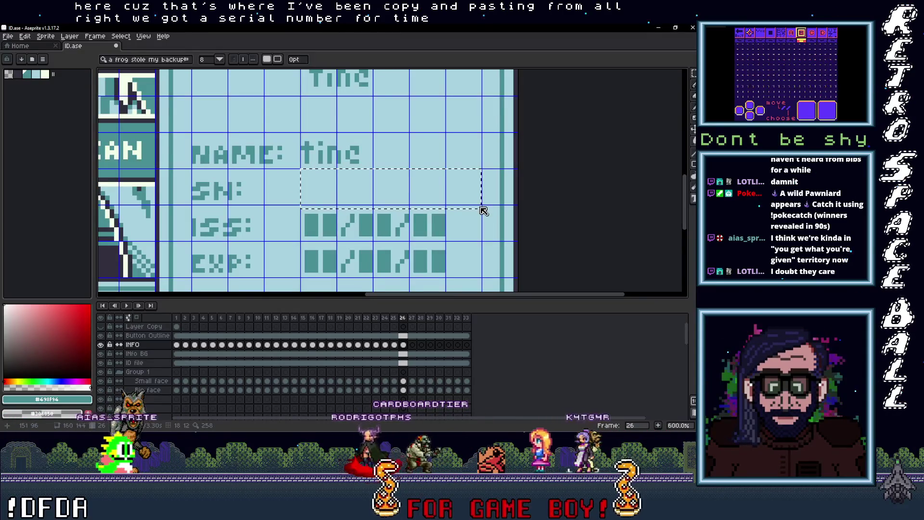
pyautogui.hotkey('ctrl', 'v')
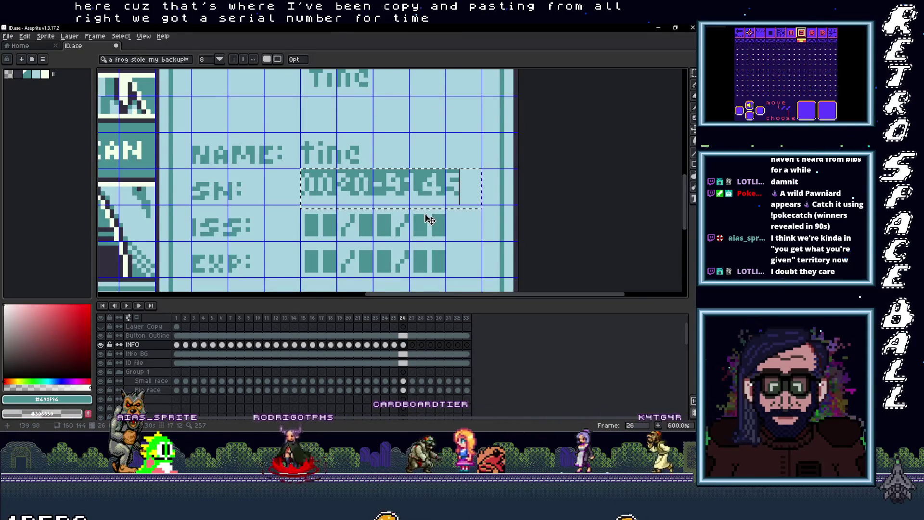
pyautogui.moveTo(429, 217); pyautogui.dragTo(462, 229)
pyautogui.scroll(-2, 474, 241)
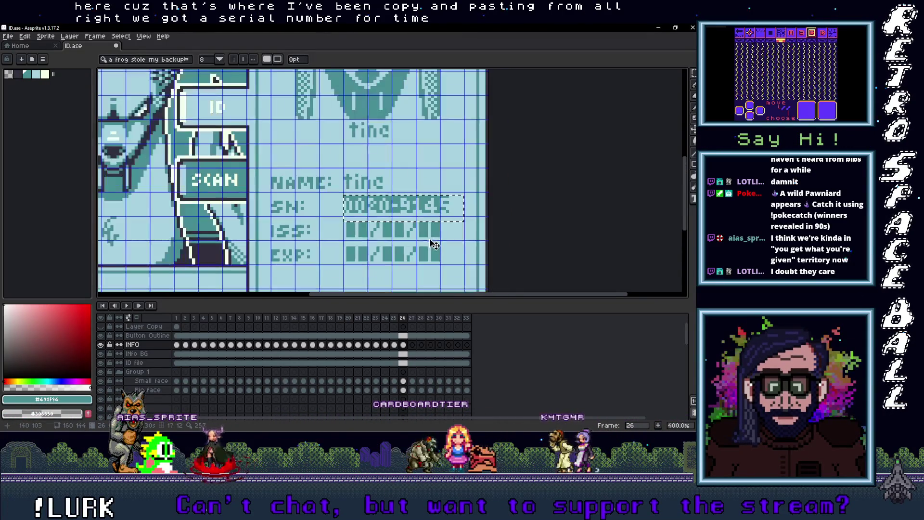
pyautogui.press('Return')
pyautogui.scroll(-2, 429, 247)
pyautogui.moveTo(429, 247); pyautogui.dragTo(417, 208)
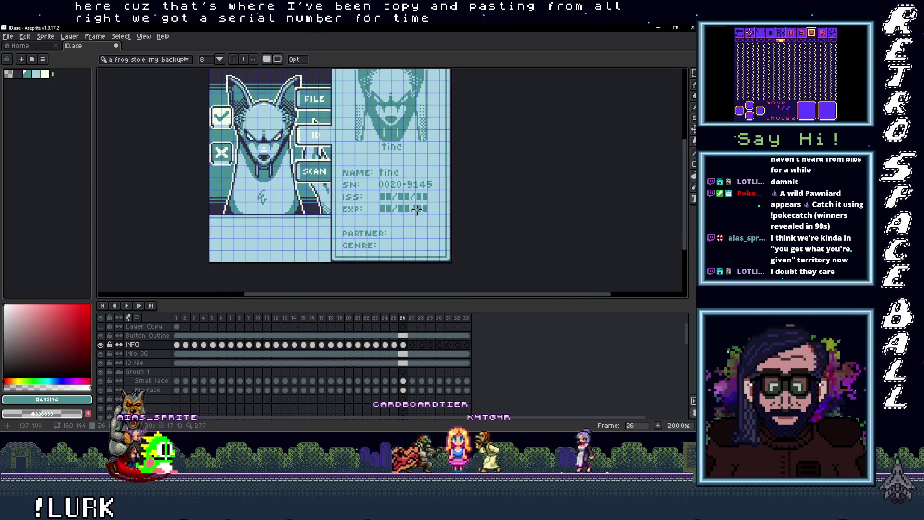
pyautogui.click(395, 317)
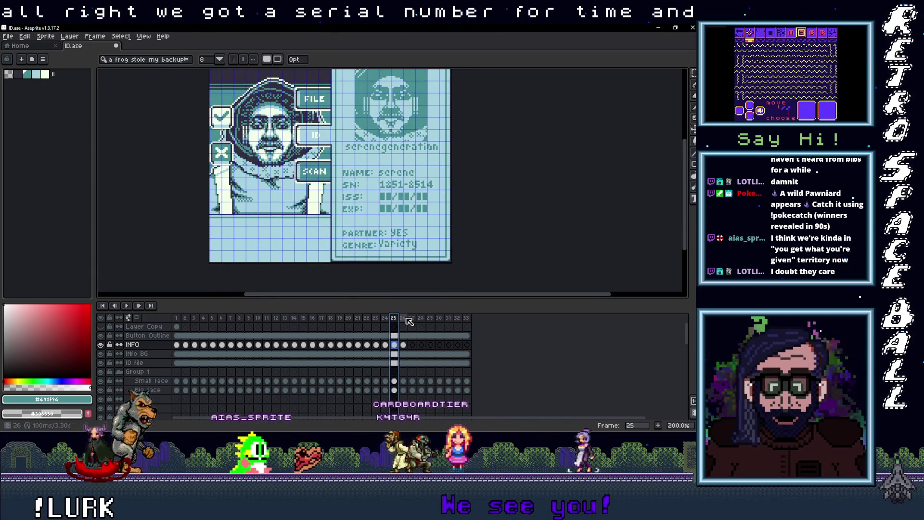
# - Type NO beside PARTNER: and Indie Games beside GENRE: on frame 26's tine card
pyautogui.click(403, 317)
pyautogui.scroll(3, 397, 210)
pyautogui.moveTo(397, 211)
pyautogui.mouseDown()
pyautogui.moveTo(390, 239)
pyautogui.moveTo(465, 239)
pyautogui.mouseUp()
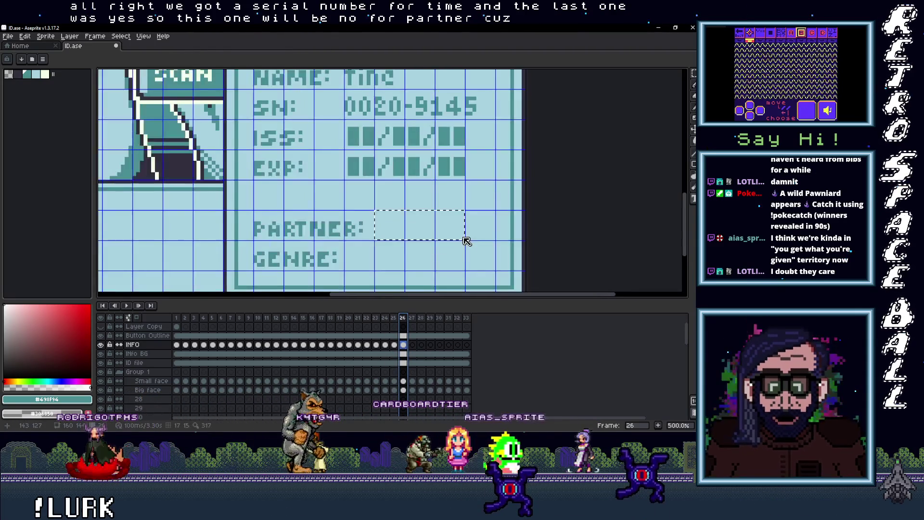
pyautogui.write('NO')
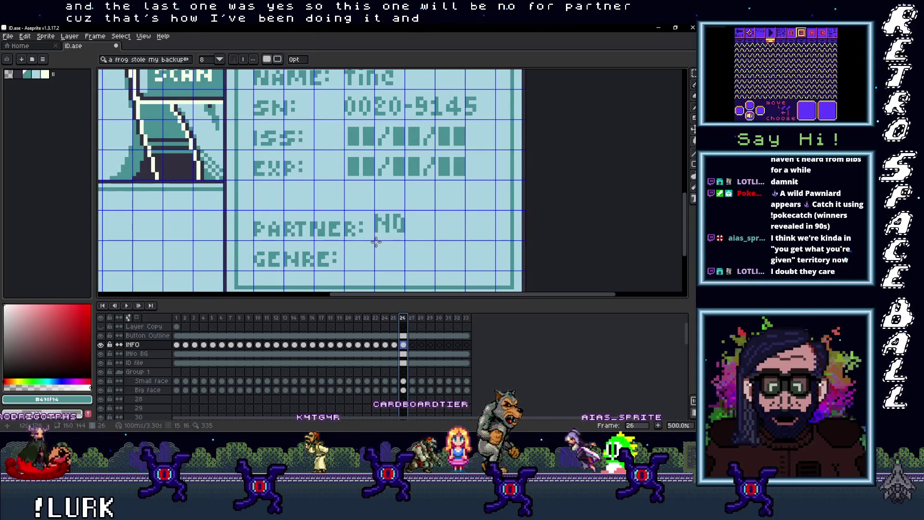
pyautogui.moveTo(345, 240); pyautogui.dragTo(496, 271)
pyautogui.write('Indie Games')
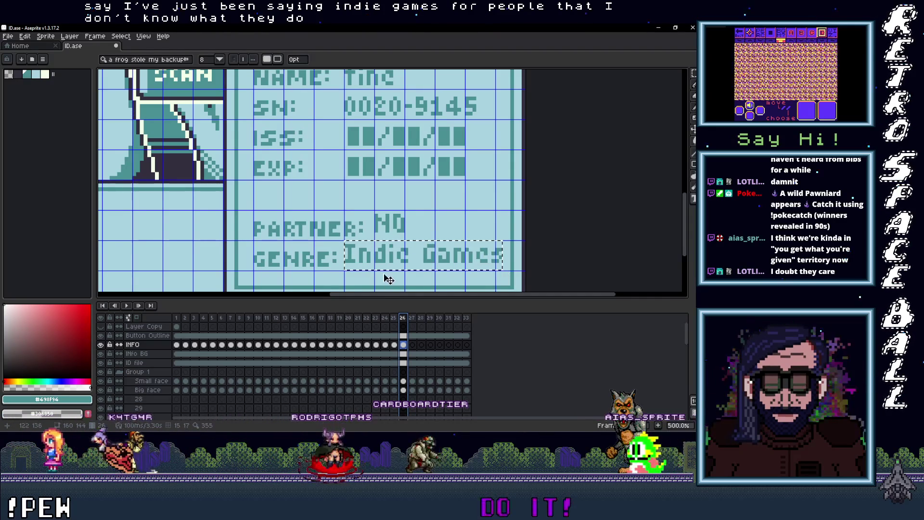
pyautogui.moveTo(395, 279); pyautogui.dragTo(396, 282)
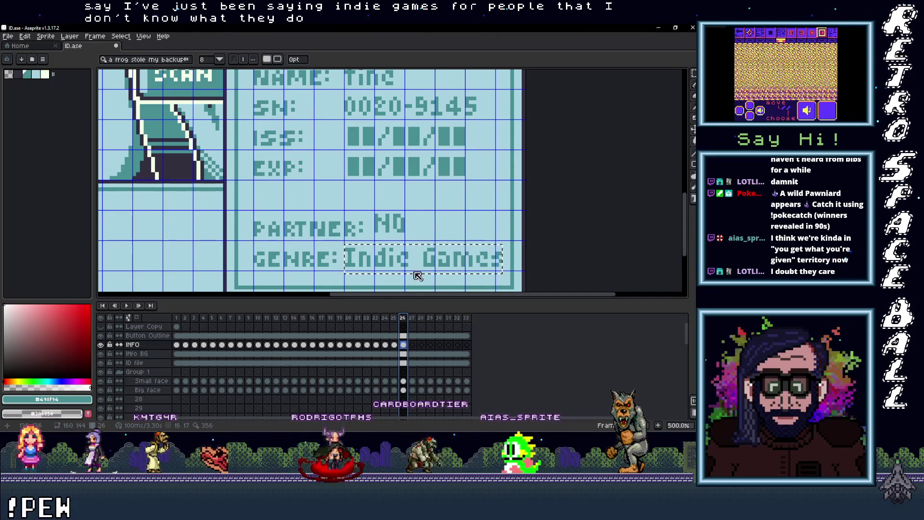
pyautogui.scroll(-3, 418, 275)
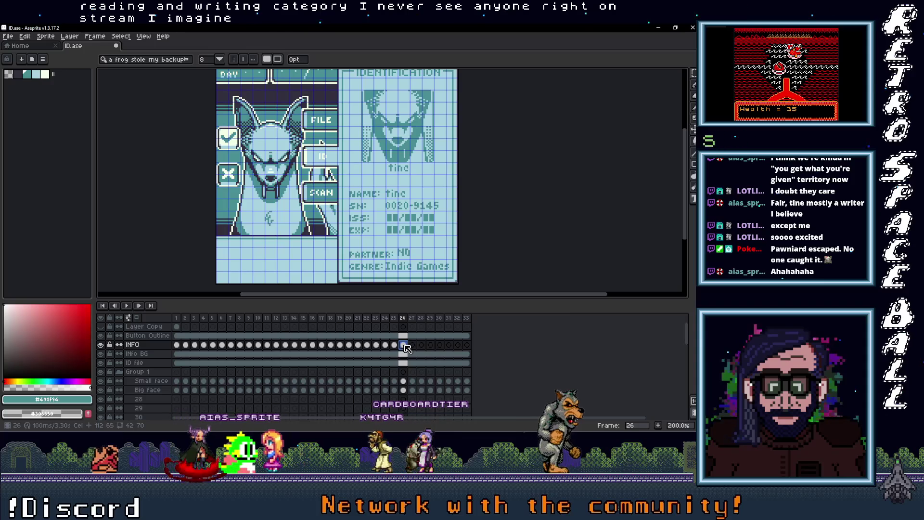
# - Bring frame 26's tine card text into frame 27's INFO cel through the cel context menu
pyautogui.rightClick(416, 348)
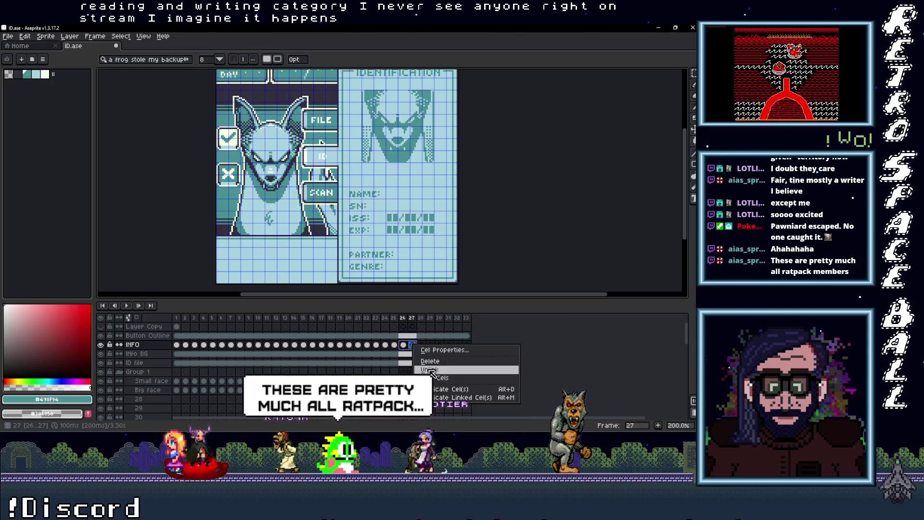
pyautogui.click(435, 381)
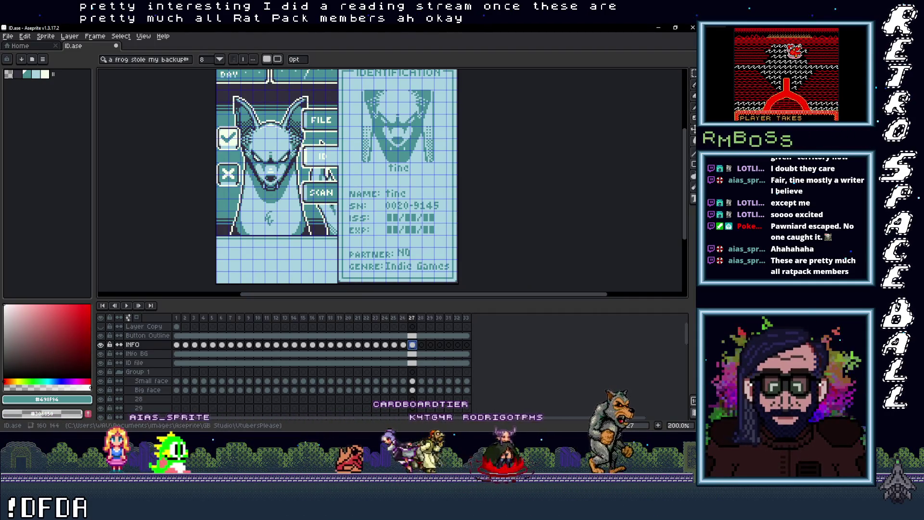
pyautogui.hotkey('alt', 'Tab')
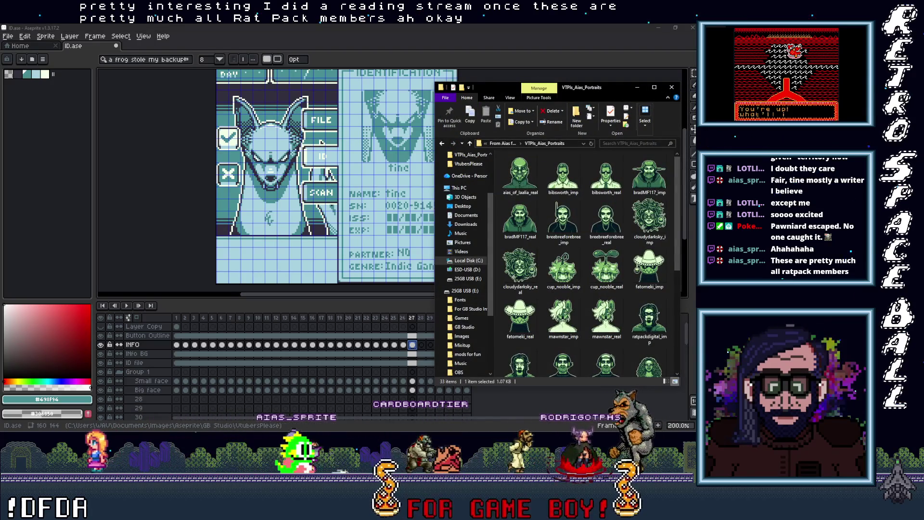
# - Copy serial 2091-4500 from cell A51 of the SNs sheet, then minimize the browser
pyautogui.hotkey('alt', 'Tab')
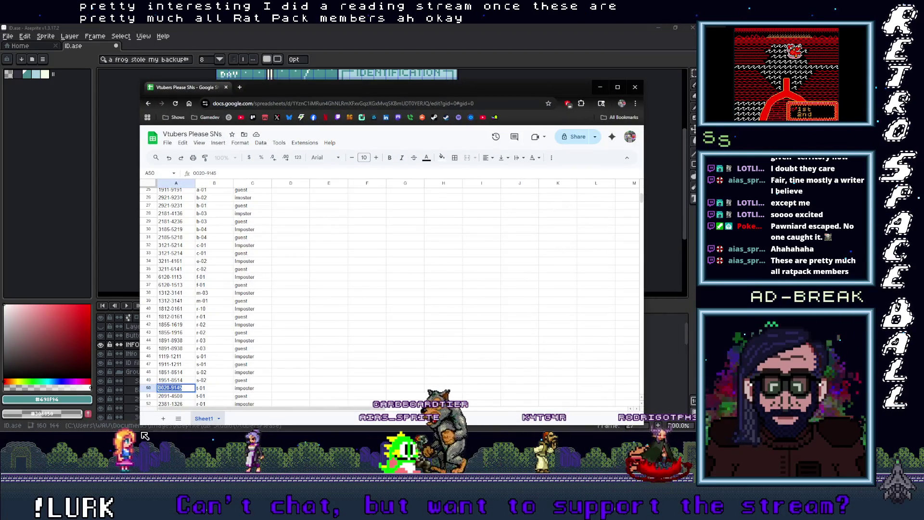
pyautogui.click(170, 396)
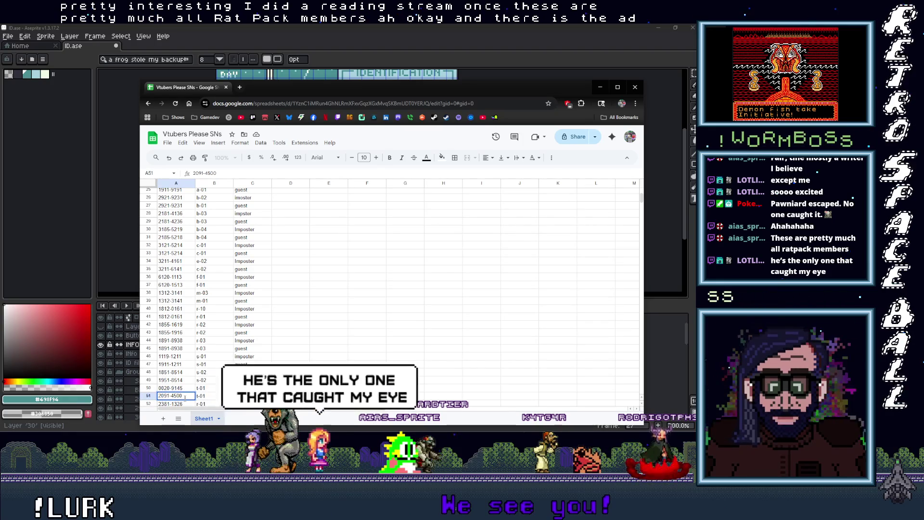
pyautogui.doubleClick(185, 398)
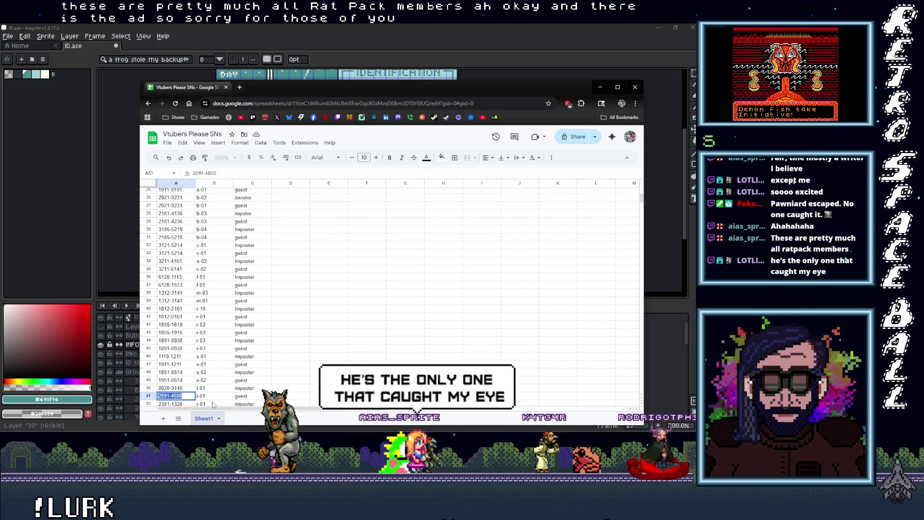
pyautogui.click(600, 87)
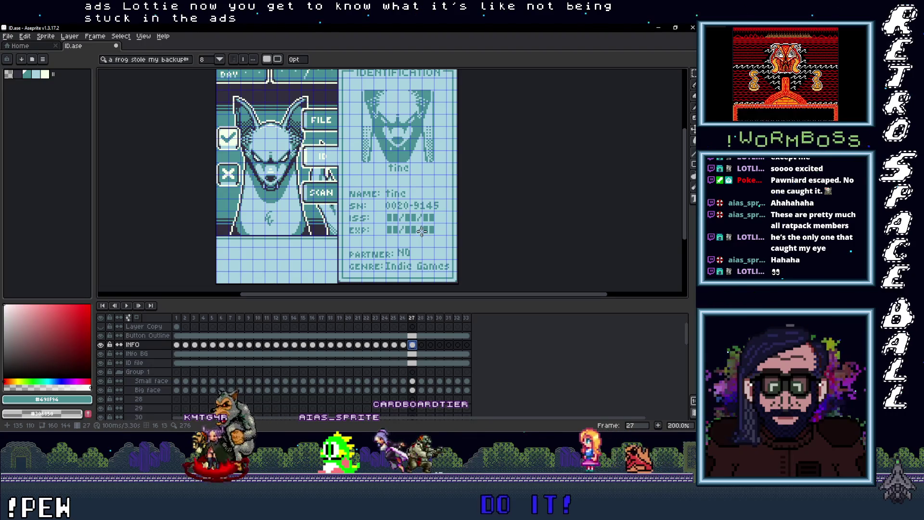
# - Erase the old 0020-9145 serial beside SN: on frame 27's card
pyautogui.scroll(1, 421, 231)
pyautogui.press('m')
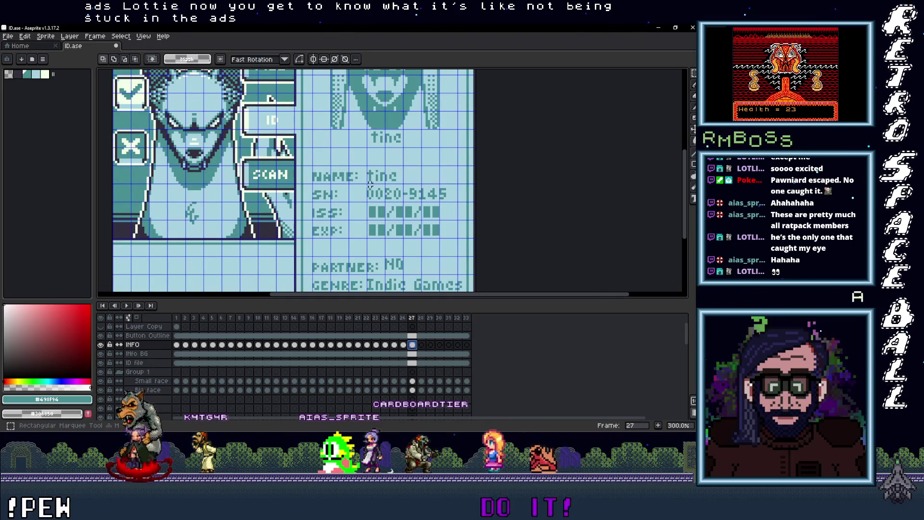
pyautogui.moveTo(456, 201); pyautogui.dragTo(459, 203)
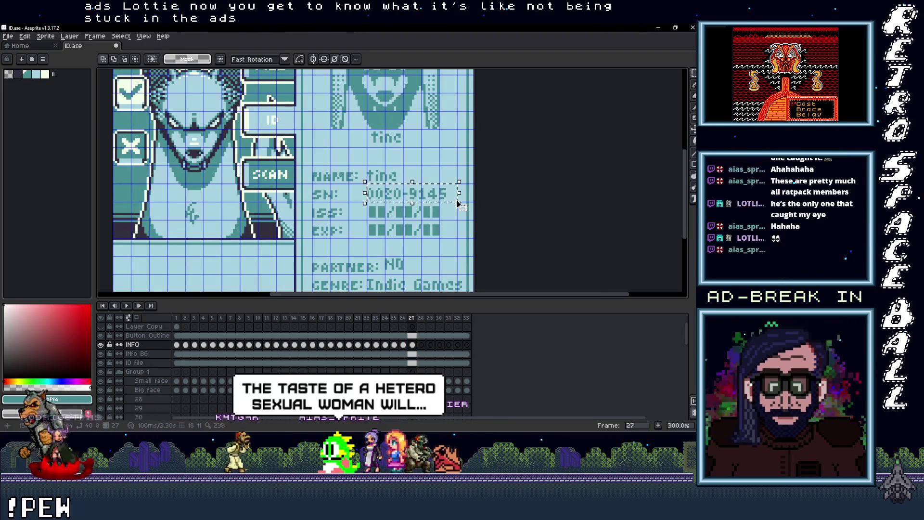
pyautogui.press('Delete')
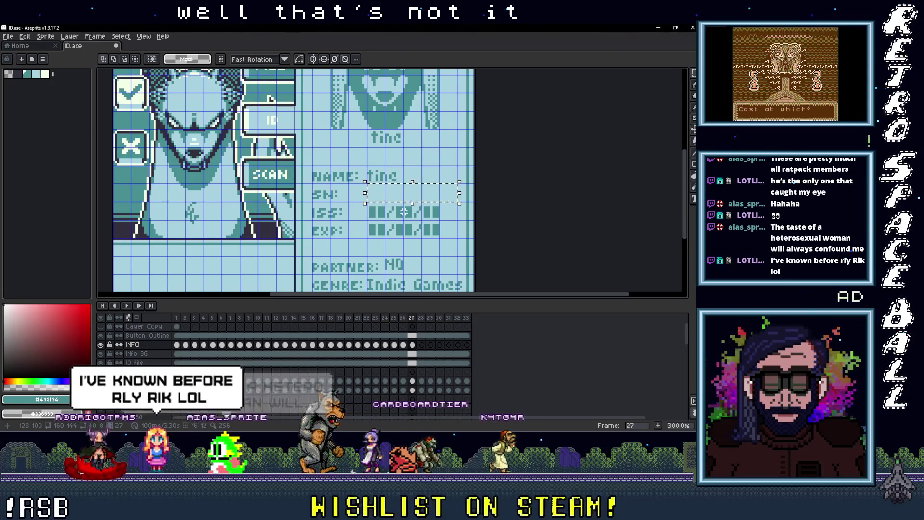
pyautogui.hotkey('ctrl', 'd')
# - Paste serial 2091-4500 beside SN: and nudge it one pixel down into line
pyautogui.press('t')
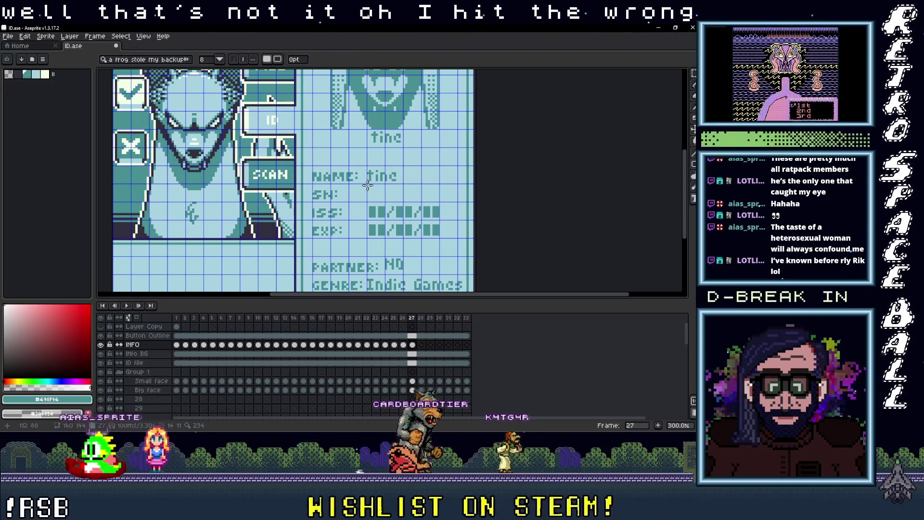
pyautogui.moveTo(368, 185); pyautogui.dragTo(429, 202)
pyautogui.click(461, 205)
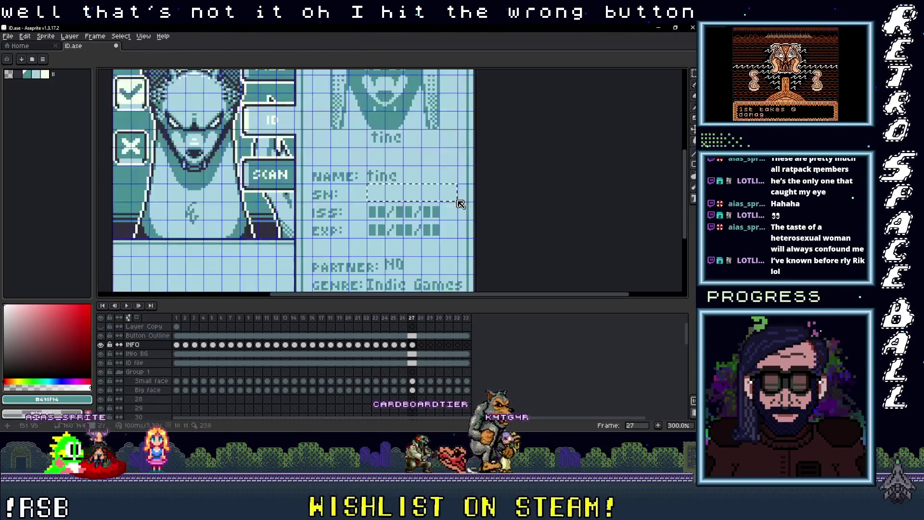
pyautogui.moveTo(449, 208); pyautogui.dragTo(451, 210)
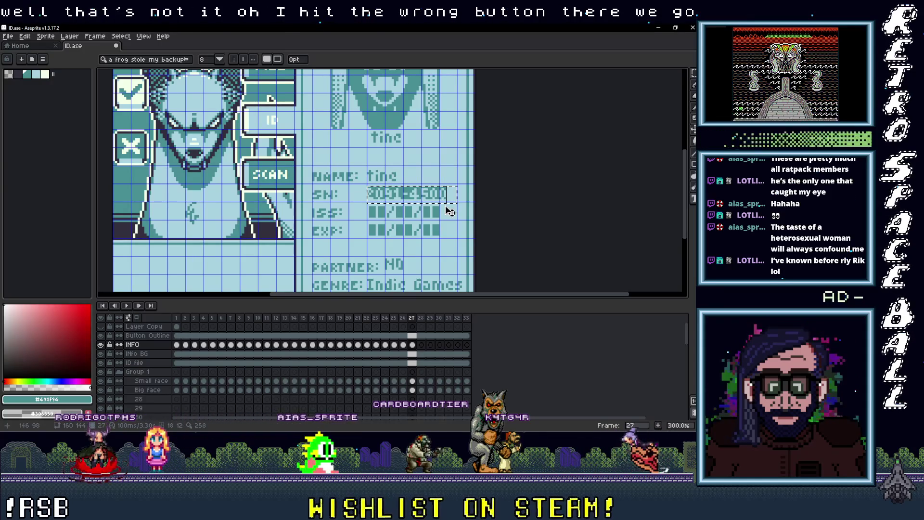
pyautogui.scroll(-2, 455, 233)
pyautogui.scroll(1, 450, 237)
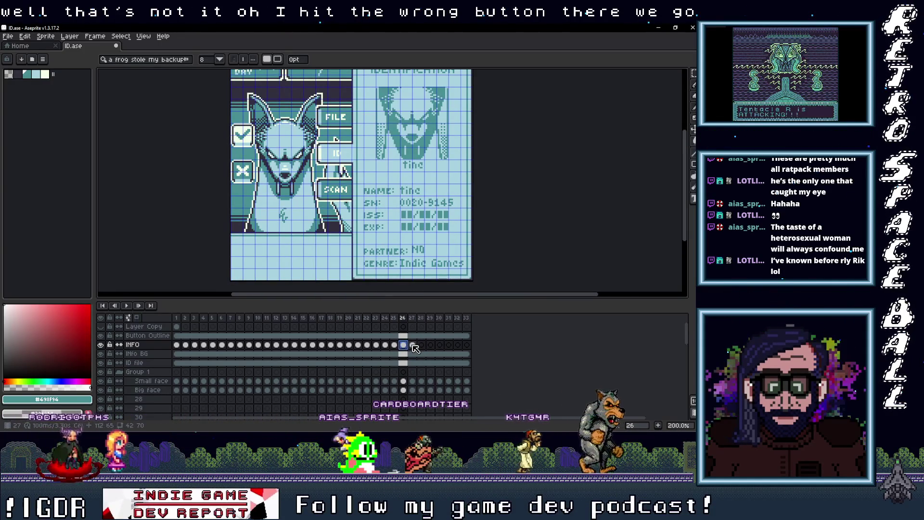
pyautogui.click(412, 345)
pyautogui.click(423, 346)
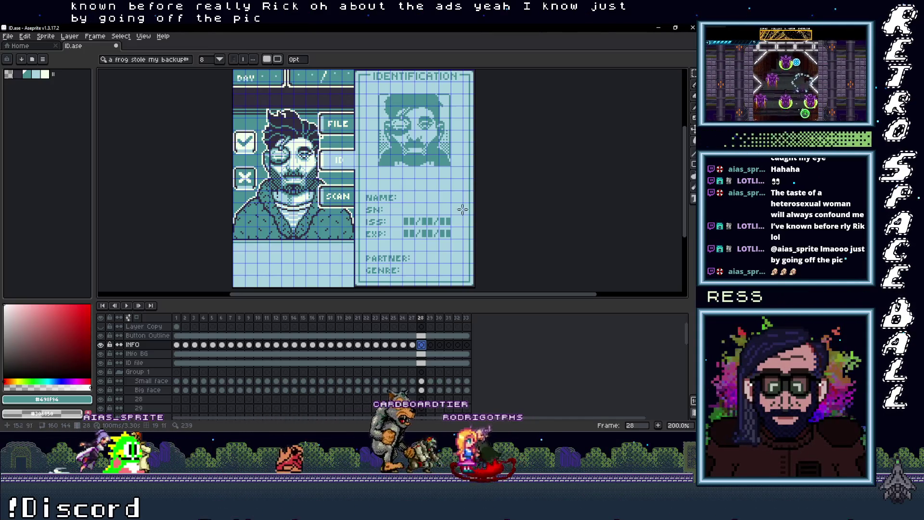
# - Switch to the VTPls_Aias_Portraits folder window over frame 28's blank bearded-man card
pyautogui.hotkey('alt', 'Tab')
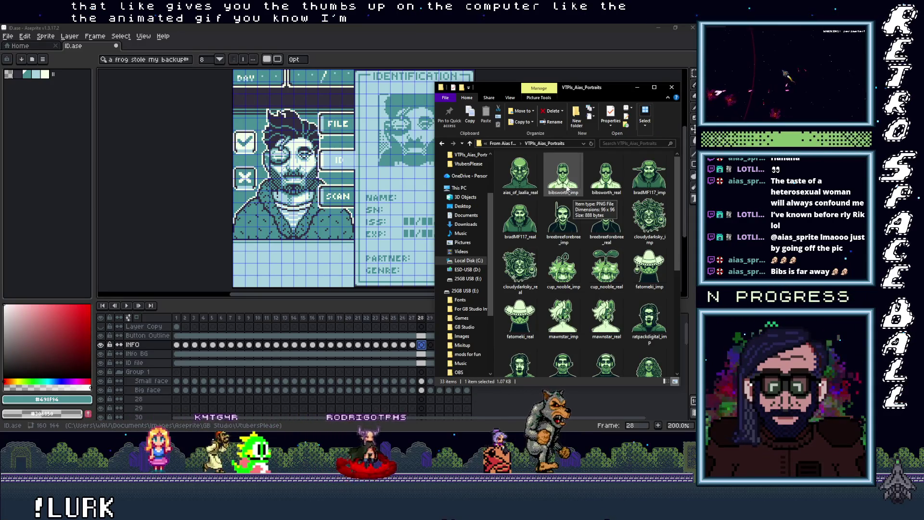
# - Copy the name 'whamza' from the whamza_imp portrait's file name in File Explorer
pyautogui.scroll(-4, 587, 247)
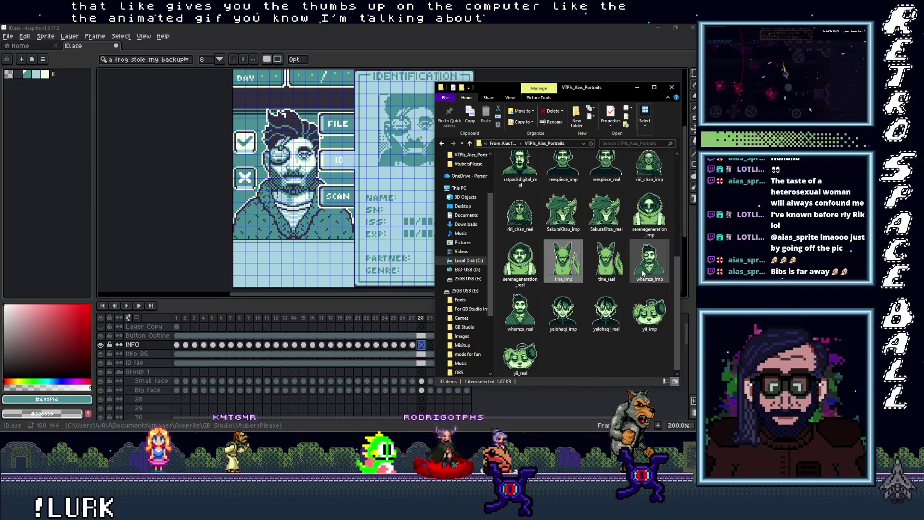
pyautogui.click(640, 280)
pyautogui.click(641, 281)
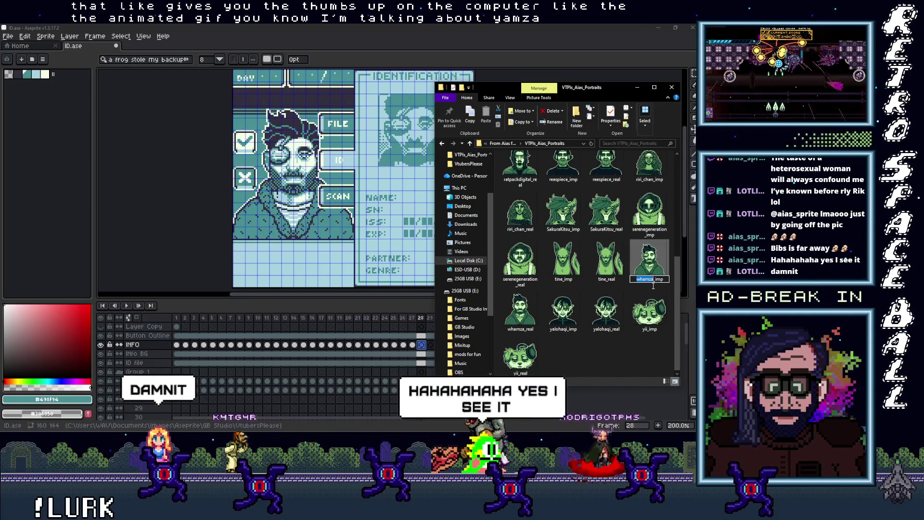
pyautogui.rightClick(648, 289)
pyautogui.click(642, 302)
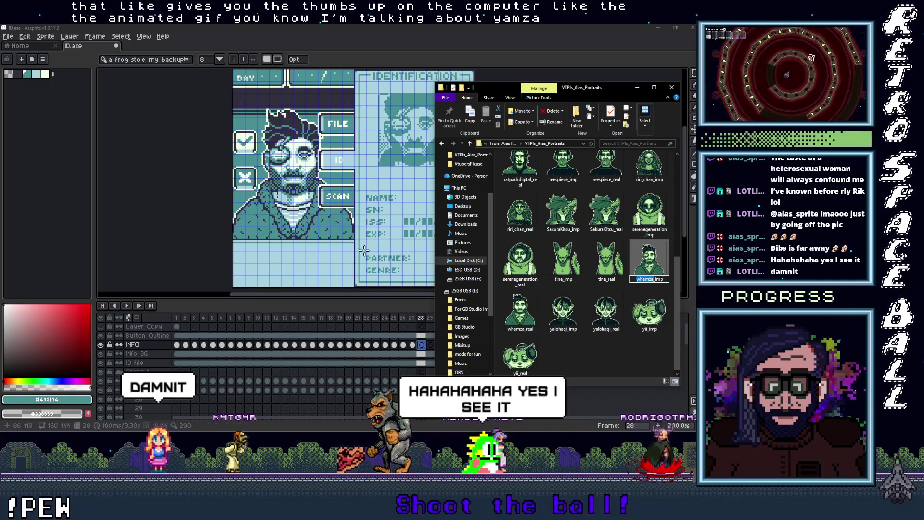
# - Bring Aseprite back to front and select the INFO layer cel on frame 28
pyautogui.click(421, 354)
pyautogui.click(413, 345)
pyautogui.click(421, 345)
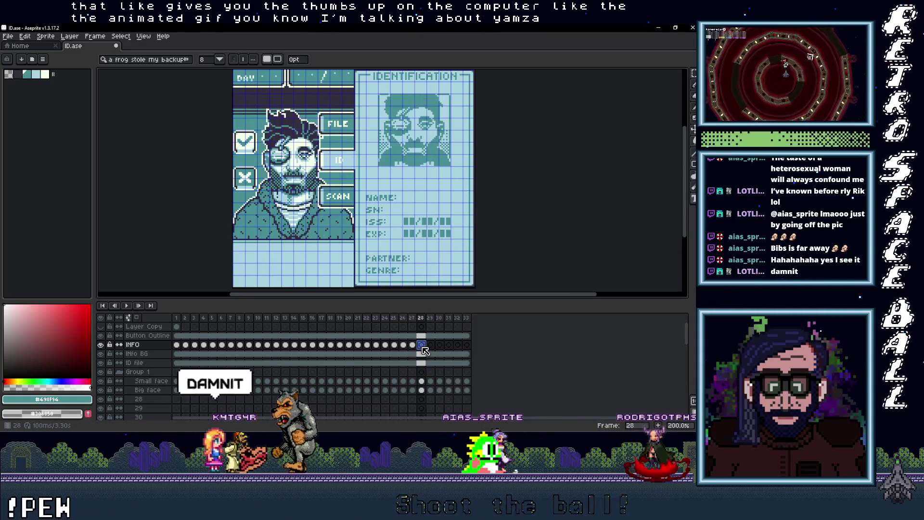
# - Place the 'whamza' lettering centred just under the small portrait
pyautogui.scroll(1, 393, 154)
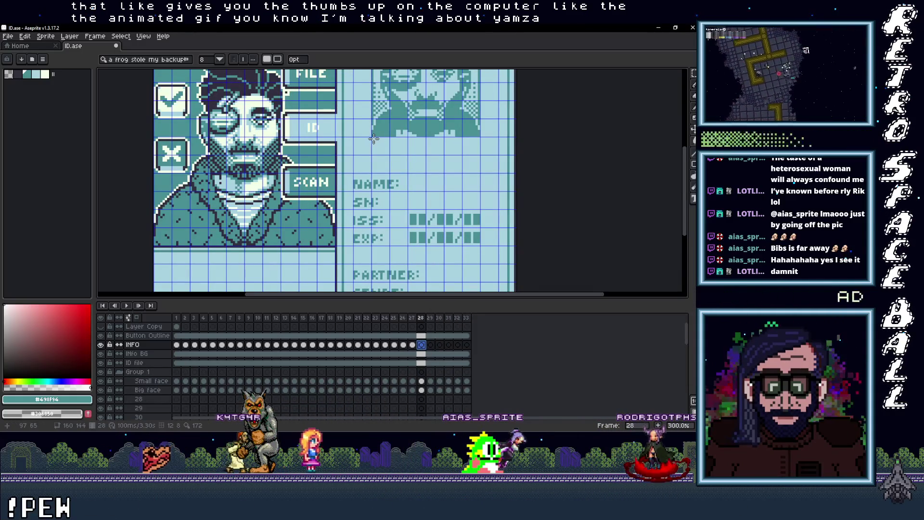
pyautogui.moveTo(372, 138)
pyautogui.mouseDown()
pyautogui.moveTo(413, 153)
pyautogui.moveTo(480, 155)
pyautogui.mouseUp()
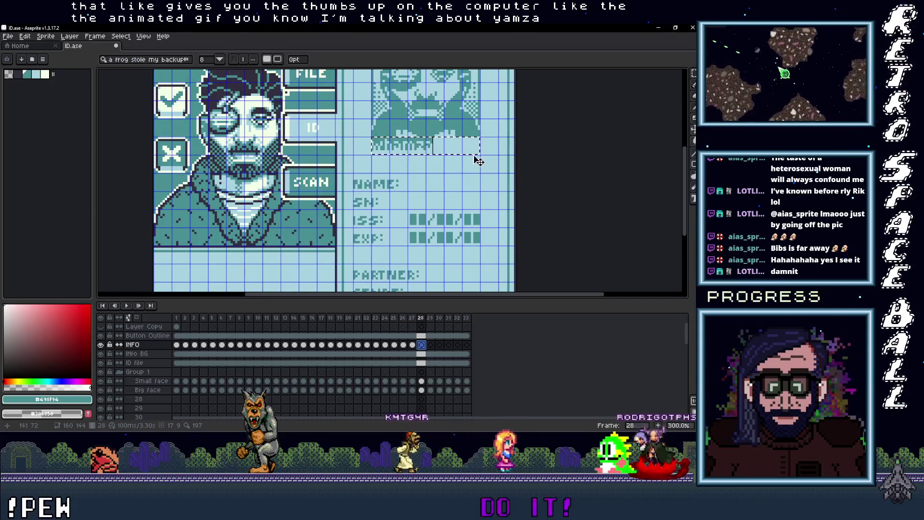
pyautogui.moveTo(424, 158)
pyautogui.mouseDown()
pyautogui.moveTo(460, 162)
pyautogui.moveTo(451, 161)
pyautogui.mouseUp()
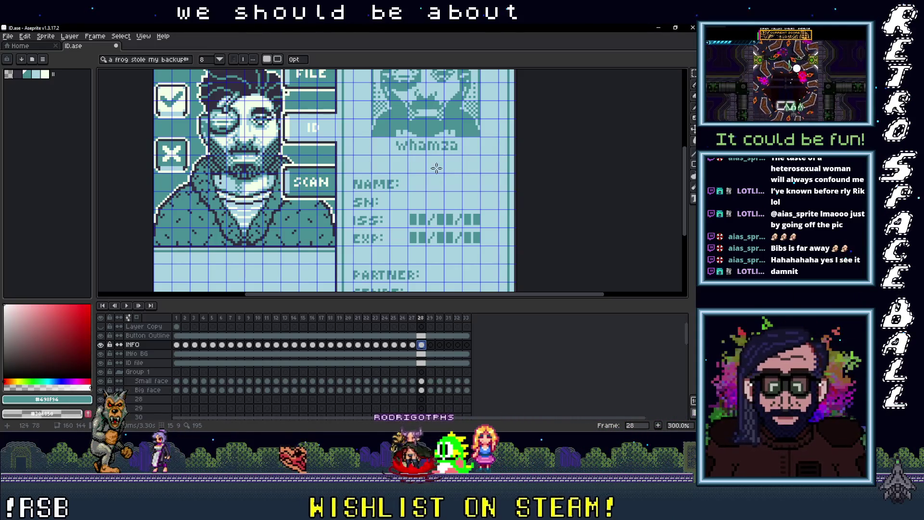
pyautogui.moveTo(443, 162); pyautogui.dragTo(331, 145)
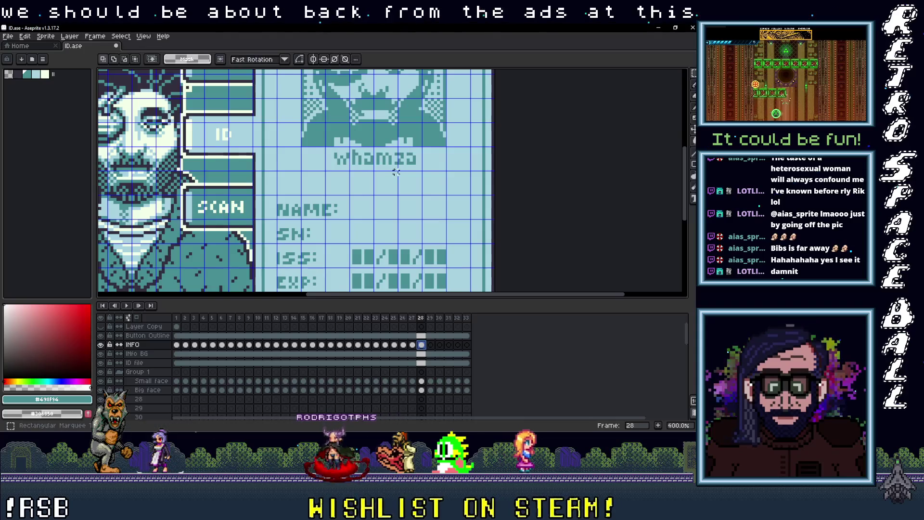
pyautogui.scroll(2, 331, 142)
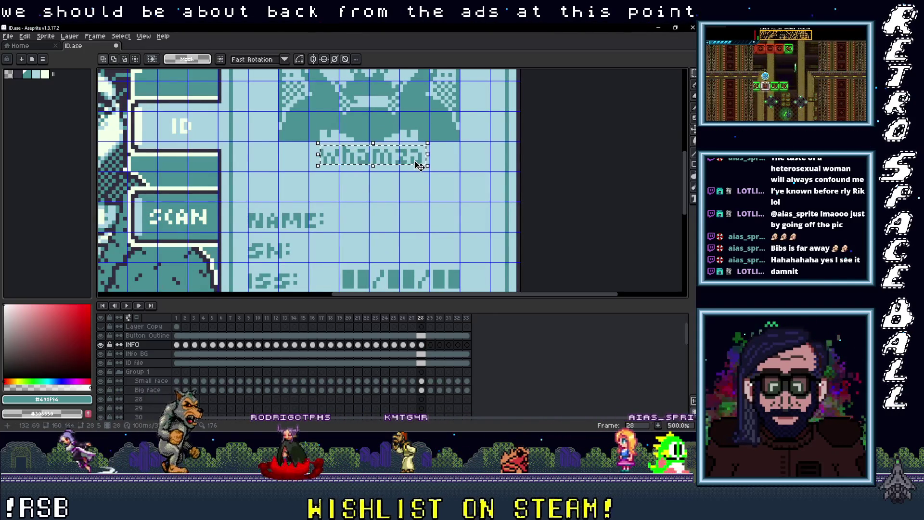
pyautogui.press('Down')
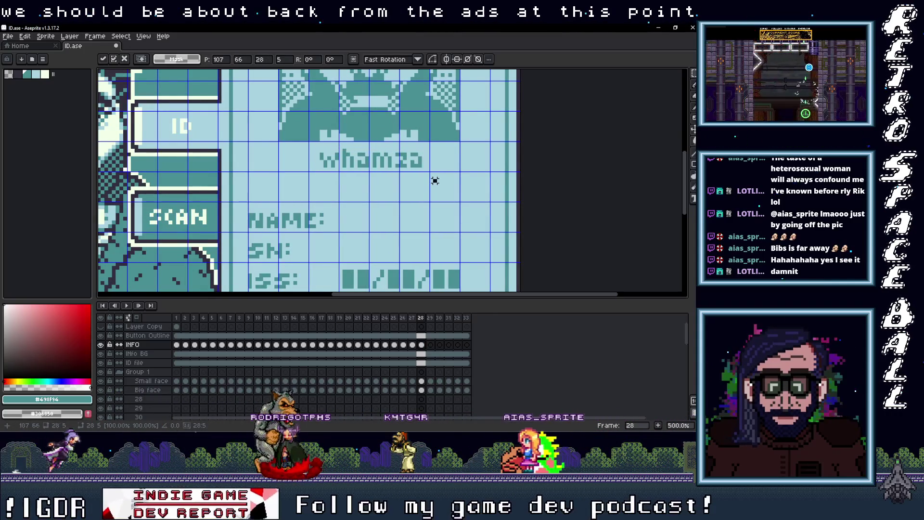
pyautogui.press('Return')
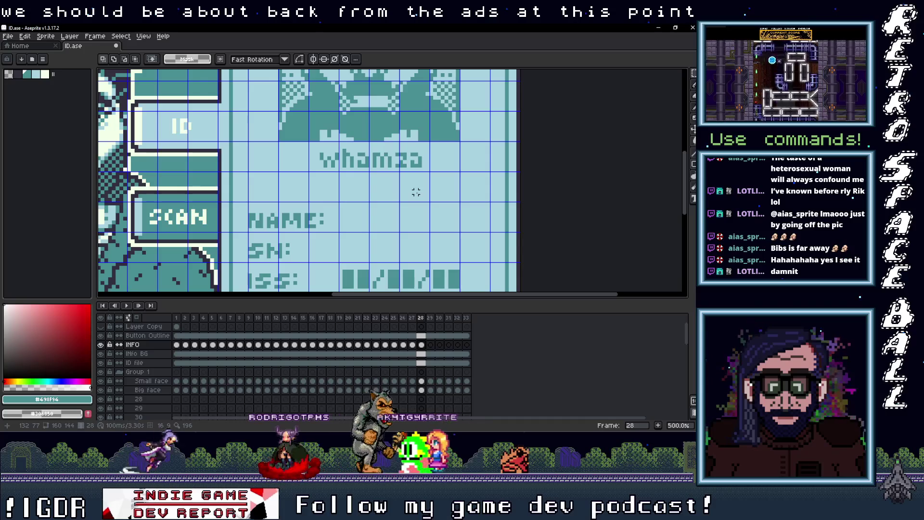
# - Duplicate the whamza lettering into the field beside NAME:
pyautogui.scroll(-3, 414, 198)
pyautogui.scroll(2, 412, 206)
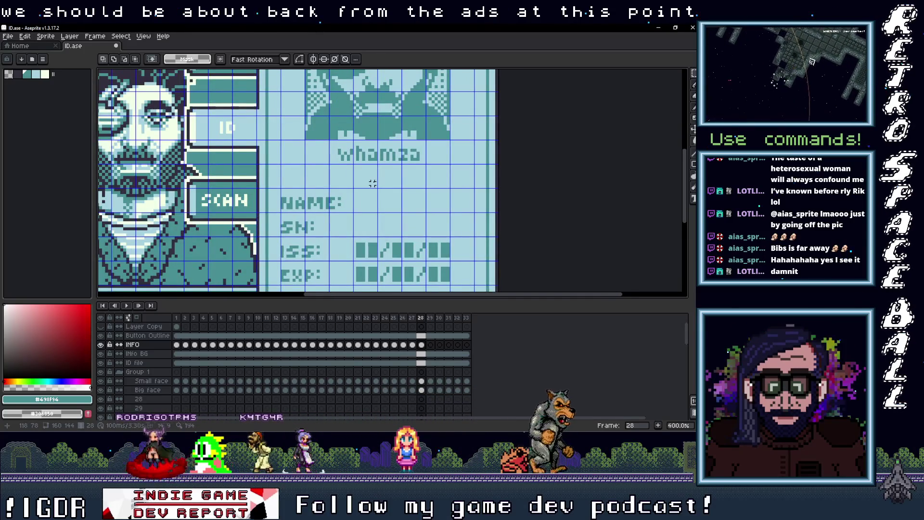
pyautogui.scroll(1, 373, 184)
pyautogui.moveTo(330, 137)
pyautogui.mouseDown()
pyautogui.moveTo(435, 156)
pyautogui.moveTo(434, 217)
pyautogui.moveTo(442, 218)
pyautogui.mouseUp()
pyautogui.hotkey('ctrl', 'c')
pyautogui.hotkey('ctrl', 'v')
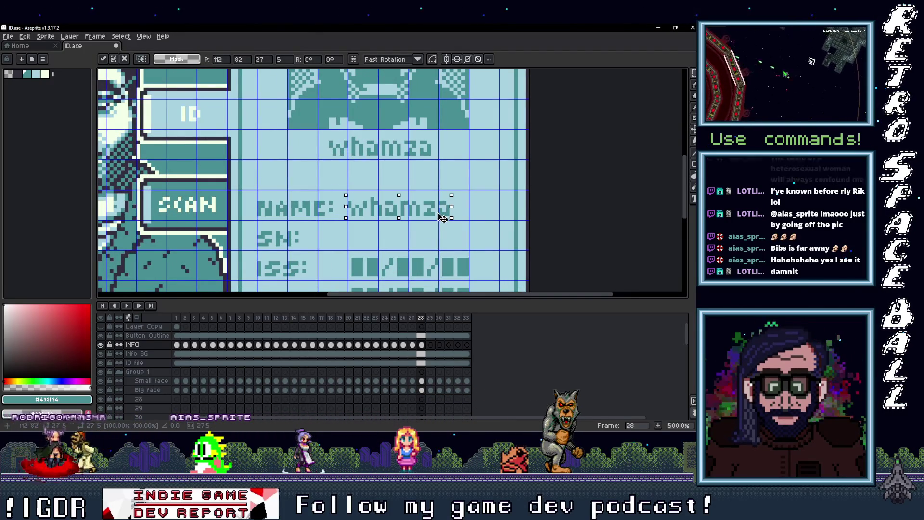
pyautogui.press('Return')
pyautogui.scroll(-3, 432, 248)
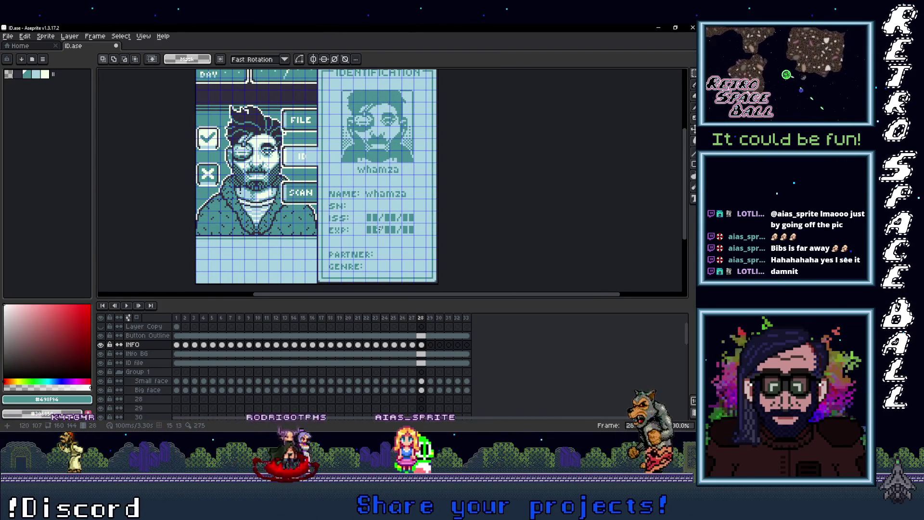
# - Copy serial 2381-1326 from cell A52 of the Vtubers Please SNs sheet, then return to Aseprite
pyautogui.hscroll(2, 379, 231)
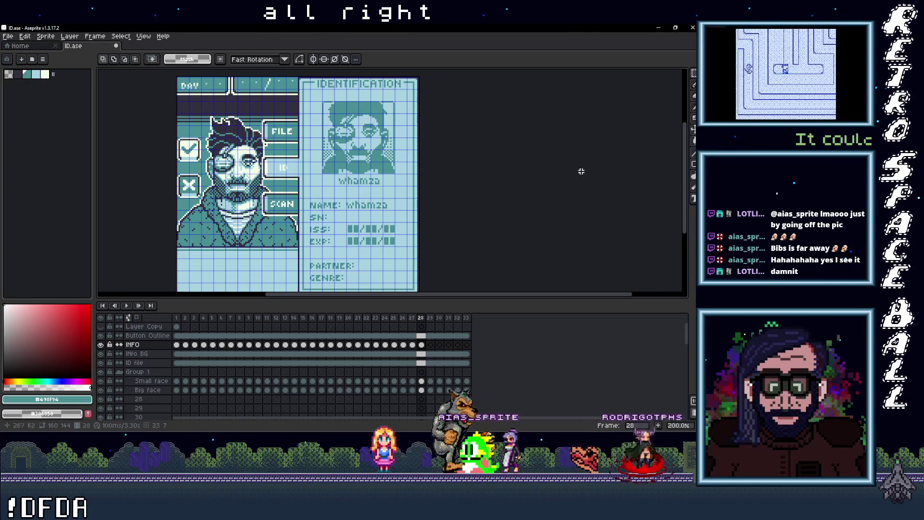
pyautogui.moveTo(671, 146)
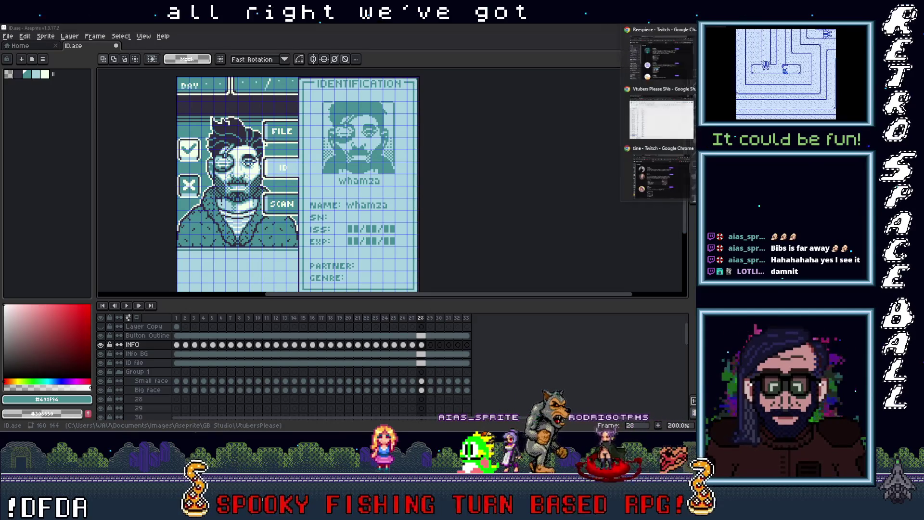
pyautogui.click(661, 115)
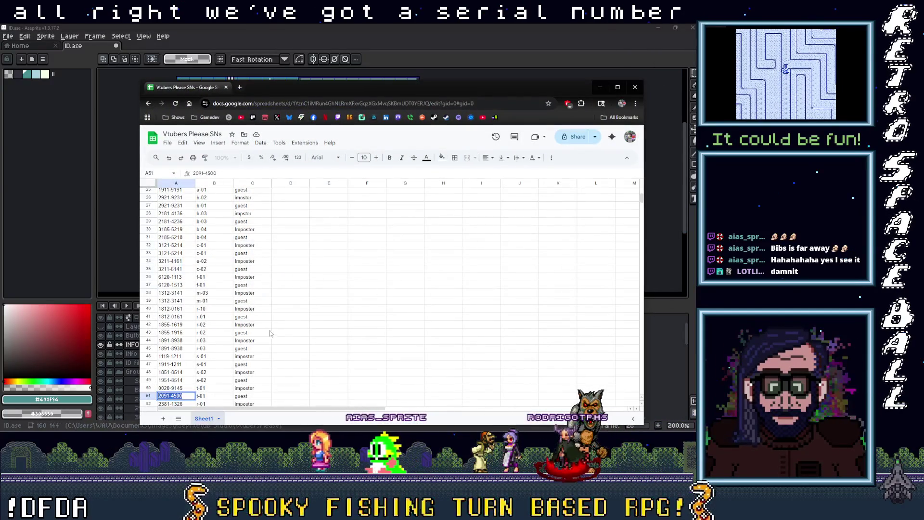
pyautogui.click(298, 388)
pyautogui.scroll(-2, 269, 376)
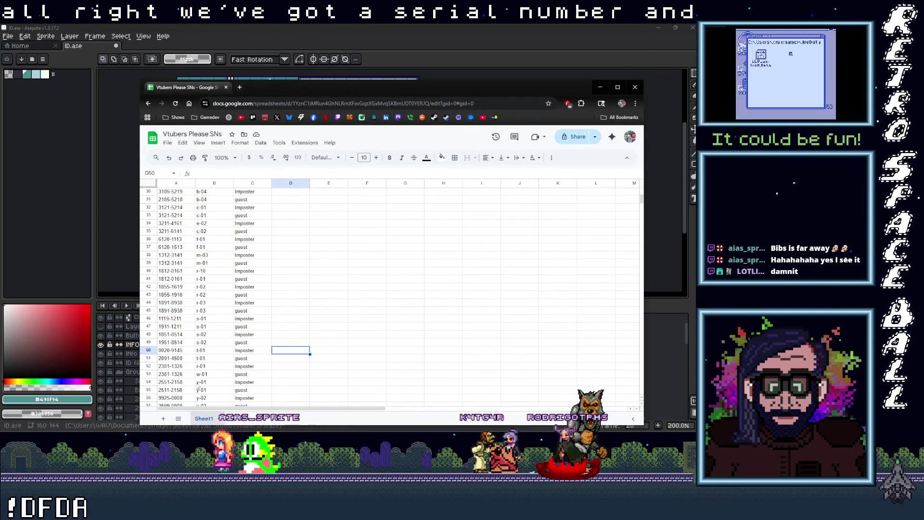
pyautogui.click(179, 367)
pyautogui.doubleClick(186, 367)
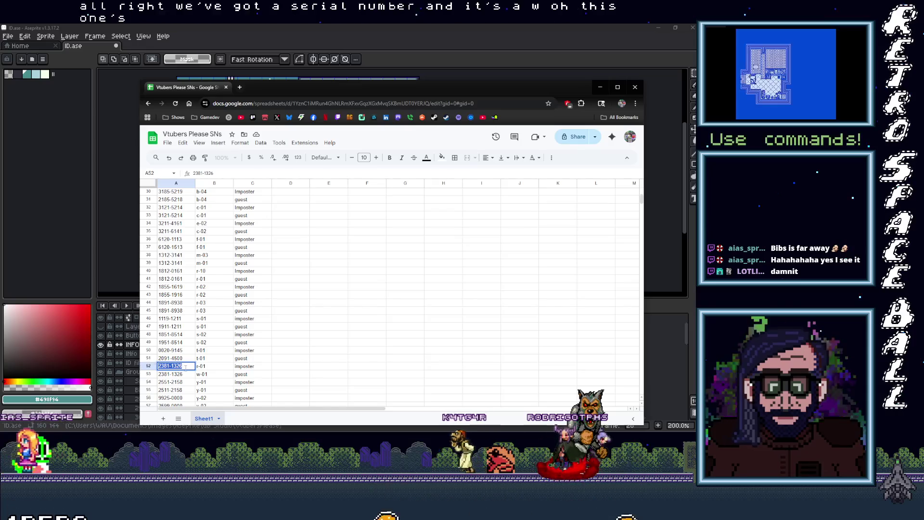
pyautogui.click(602, 90)
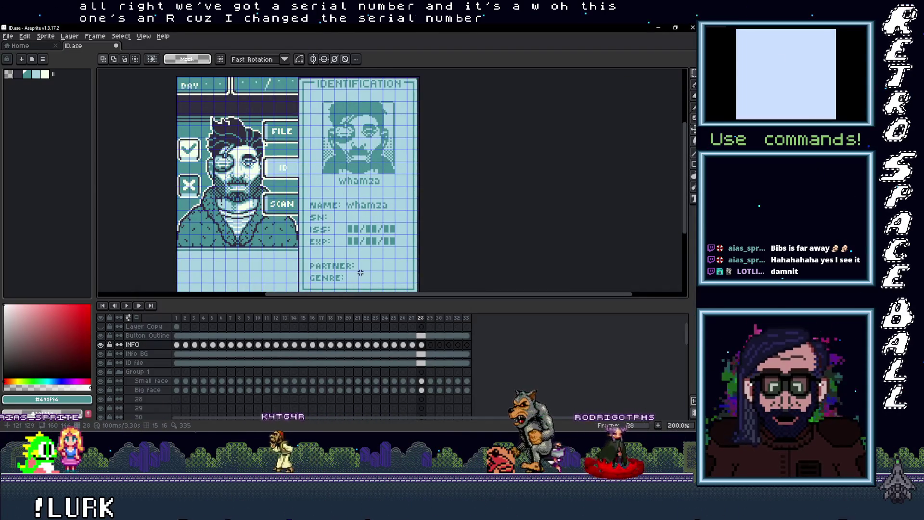
# - Enter serial 2381-1326 beside SN: with the Text tool, fixing it with undo/redo
pyautogui.scroll(1, 361, 273)
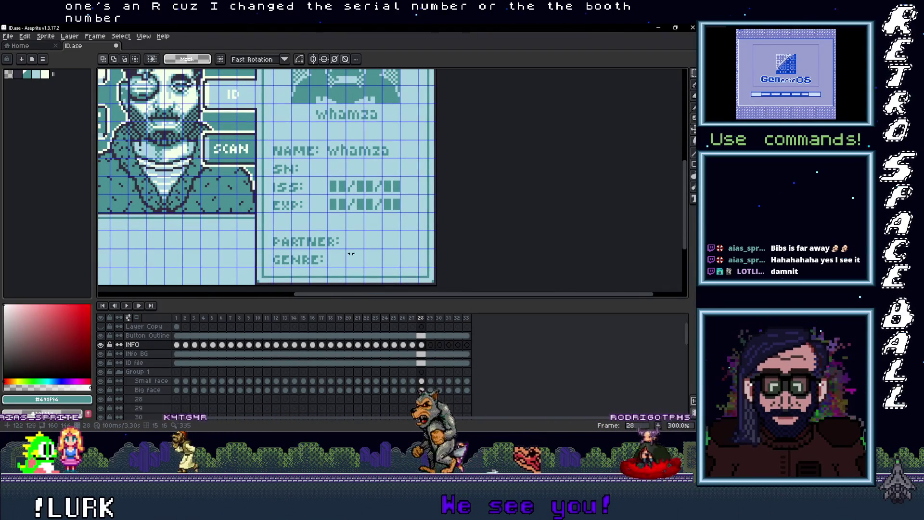
pyautogui.press('t')
pyautogui.scroll(2, 329, 162)
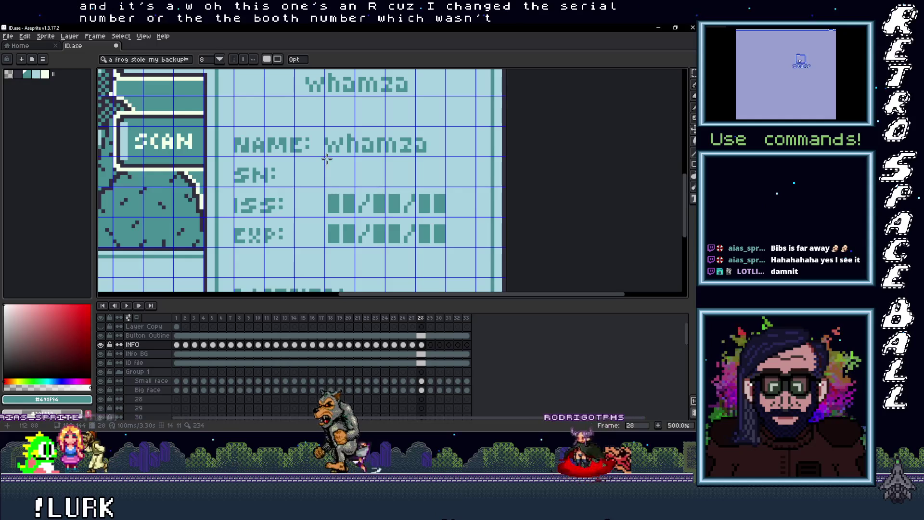
pyautogui.click(326, 159)
pyautogui.write('44856447')
pyautogui.press('Return')
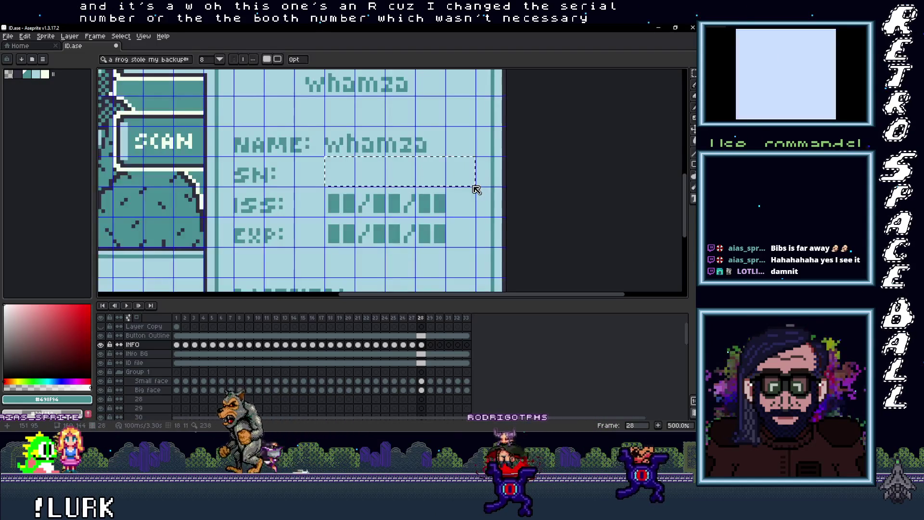
pyautogui.press('Return')
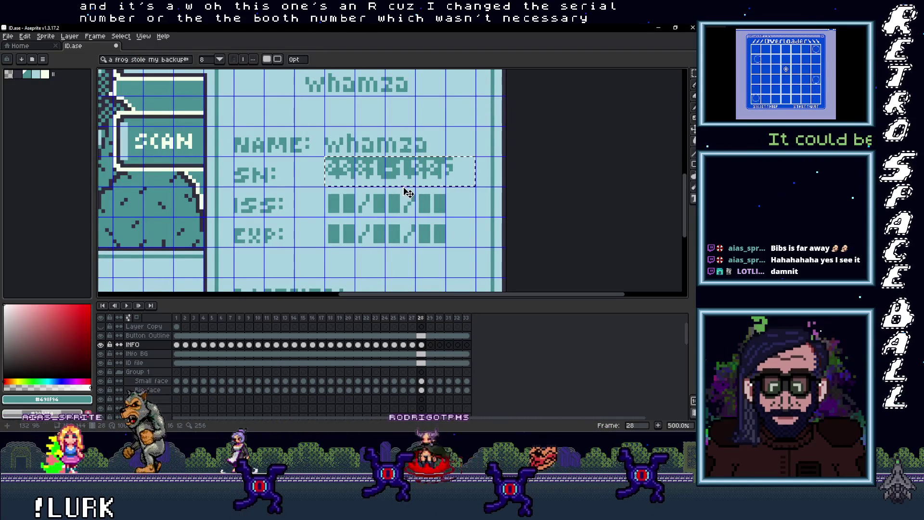
pyautogui.hotkey('ctrl', 'z')
pyautogui.hotkey('ctrl', 'y')
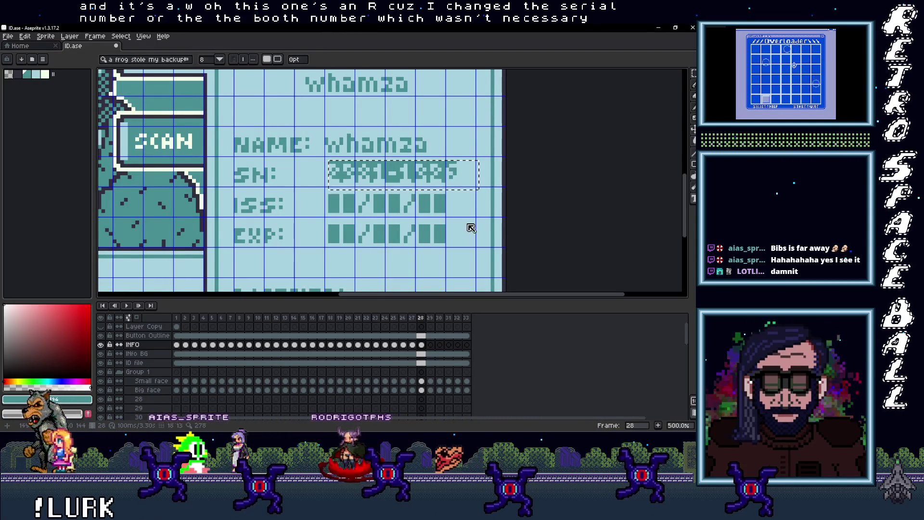
pyautogui.hotkey('ctrl', 'z')
# - Select frame 28's INFO cel and draw a text box beside PARTNER:
pyautogui.scroll(-2, 459, 238)
pyautogui.scroll(-1, 459, 238)
pyautogui.scroll(1, 470, 284)
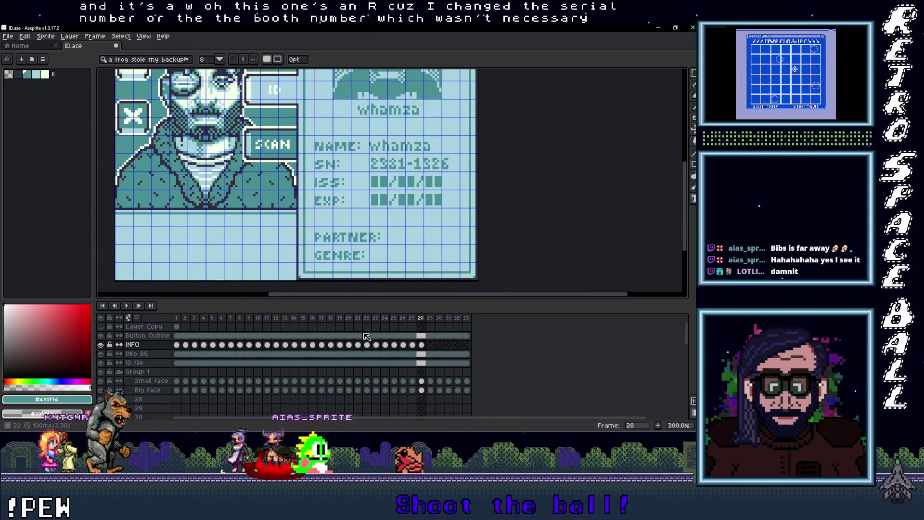
pyautogui.click(412, 319)
pyautogui.click(422, 318)
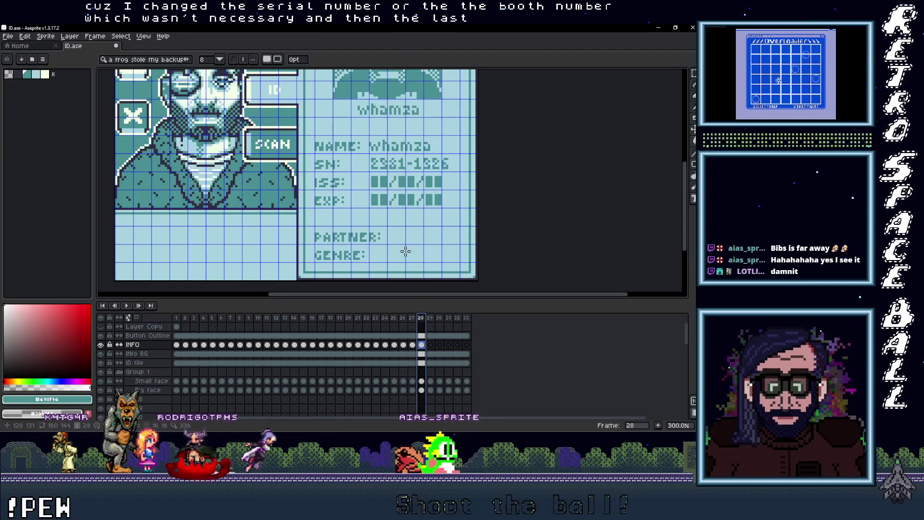
pyautogui.scroll(1, 404, 255)
pyautogui.moveTo(381, 216); pyautogui.dragTo(454, 241)
pyautogui.write('YES')
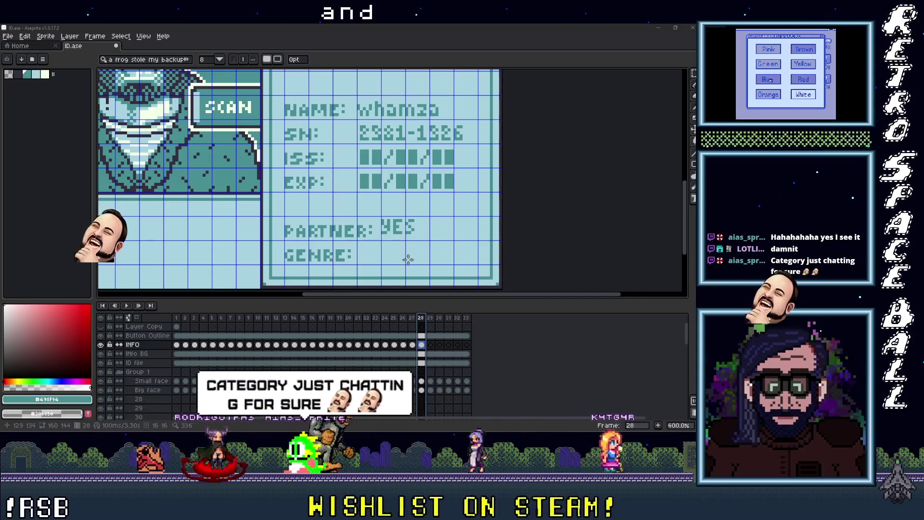
# - Add 'Indie Games' in a text box beside GENRE:
pyautogui.press('t')
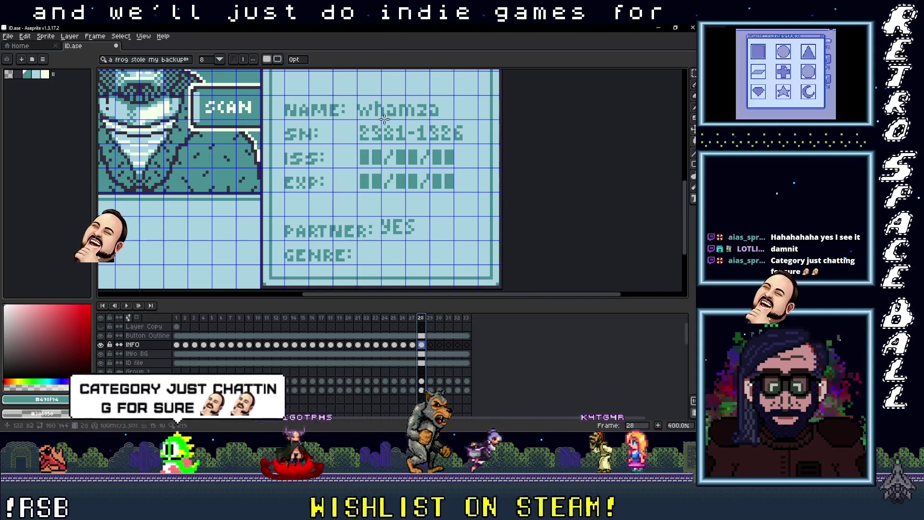
pyautogui.moveTo(358, 240); pyautogui.dragTo(477, 263)
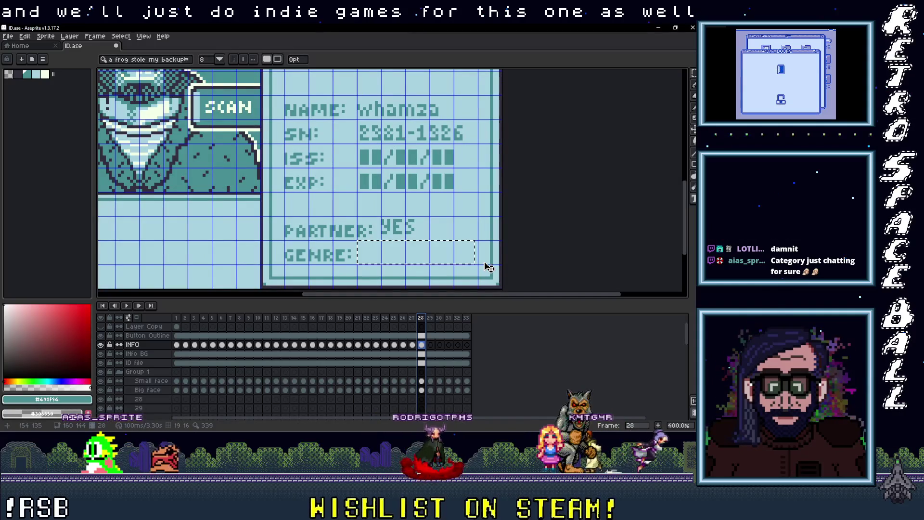
pyautogui.write('Indie')
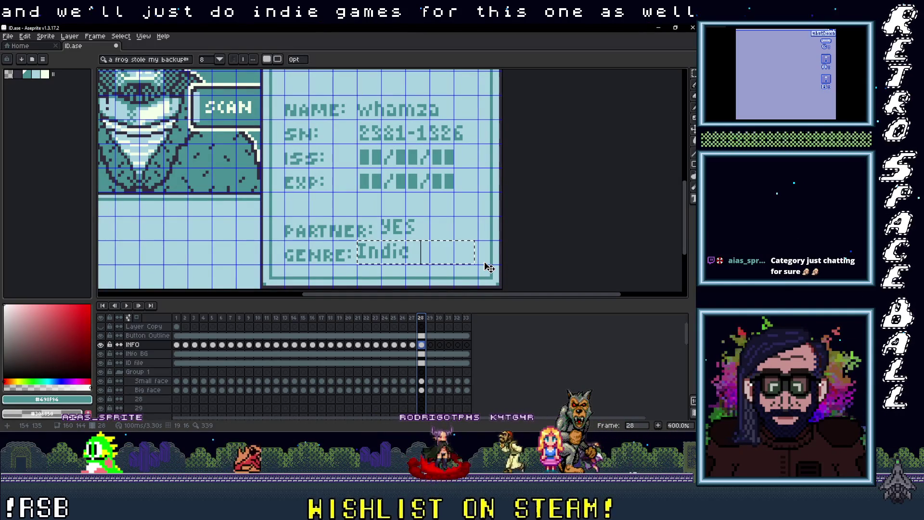
pyautogui.write('s')
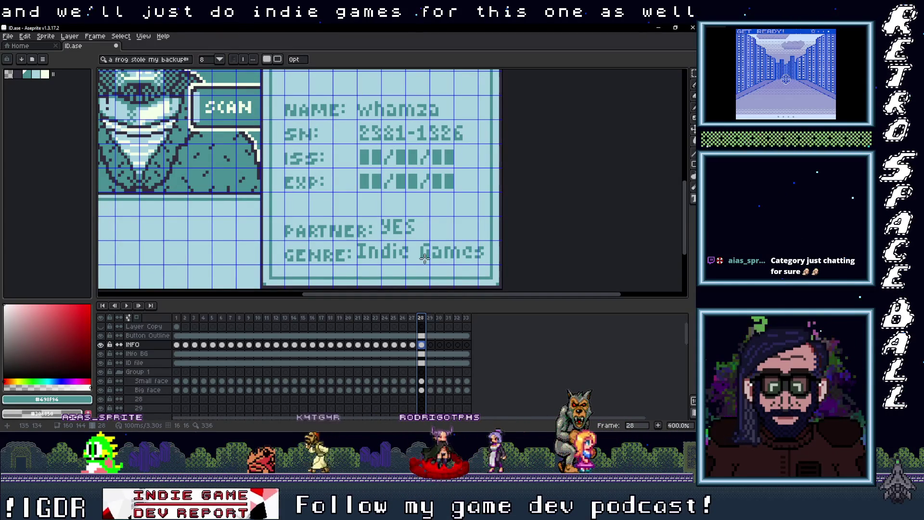
pyautogui.press('Return')
pyautogui.scroll(2, 397, 260)
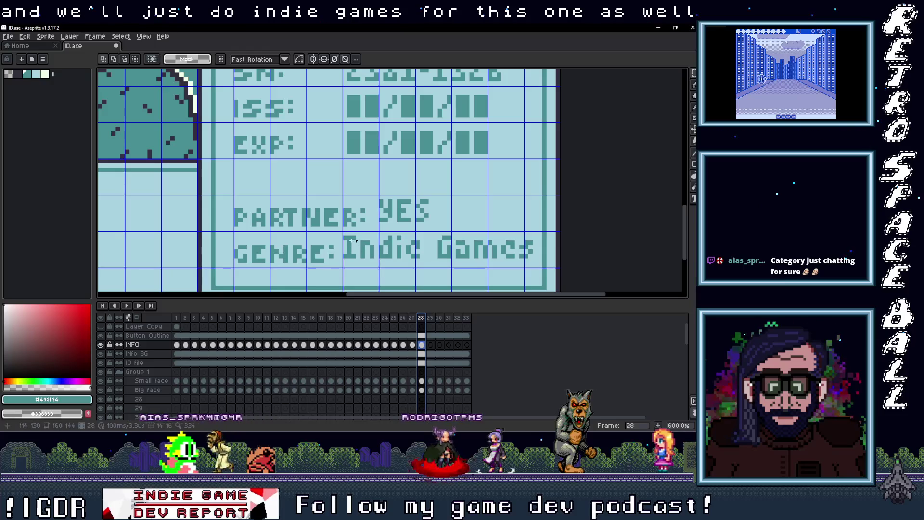
# - Nudge the Indie Games text slightly down to line up with GENRE:
pyautogui.moveTo(344, 237); pyautogui.dragTo(534, 260)
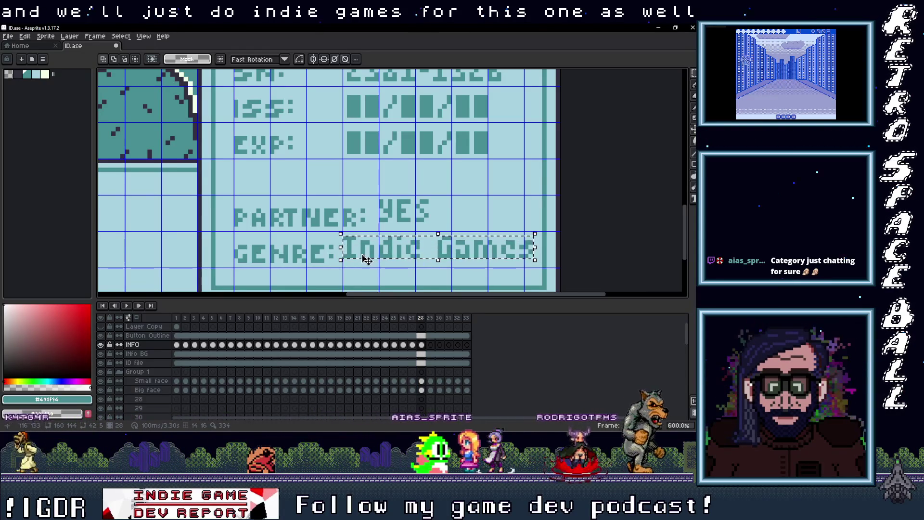
pyautogui.moveTo(363, 264); pyautogui.dragTo(368, 266)
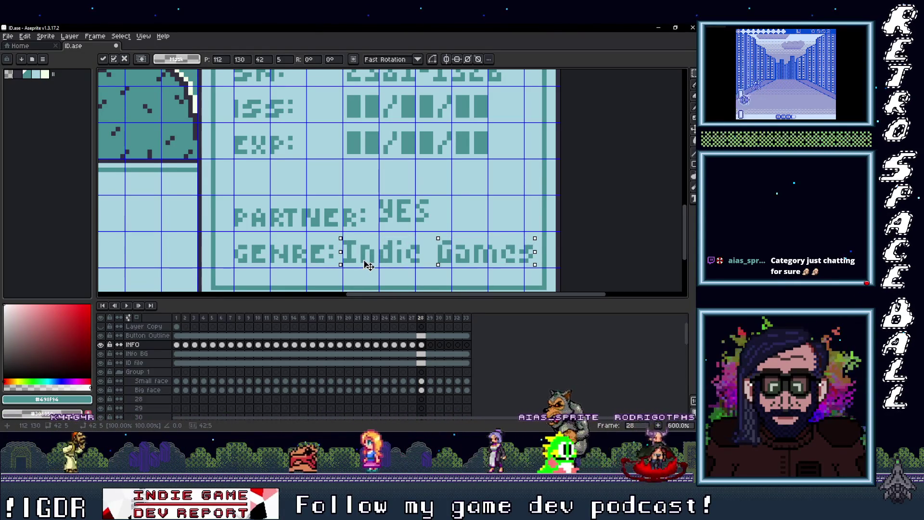
pyautogui.click(485, 197)
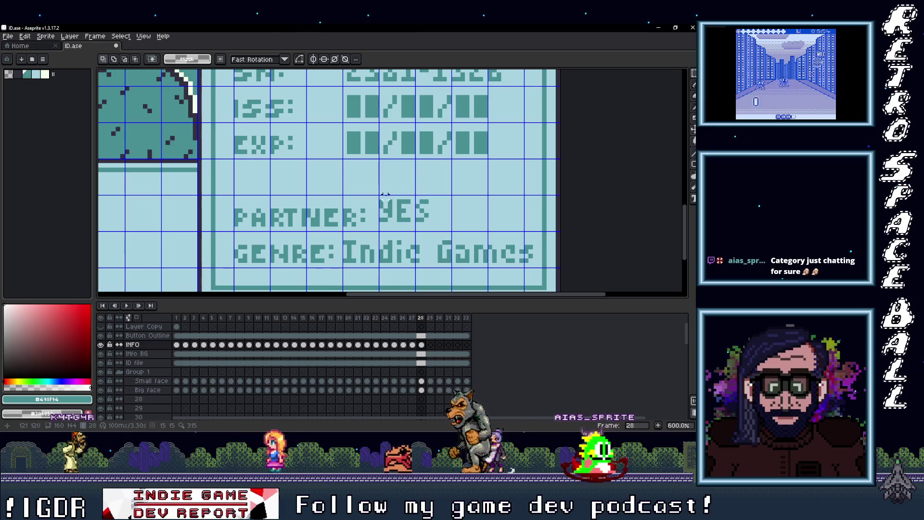
# - Reposition the YES text beside PARTNER: and commit it
pyautogui.moveTo(430, 223); pyautogui.dragTo(433, 227)
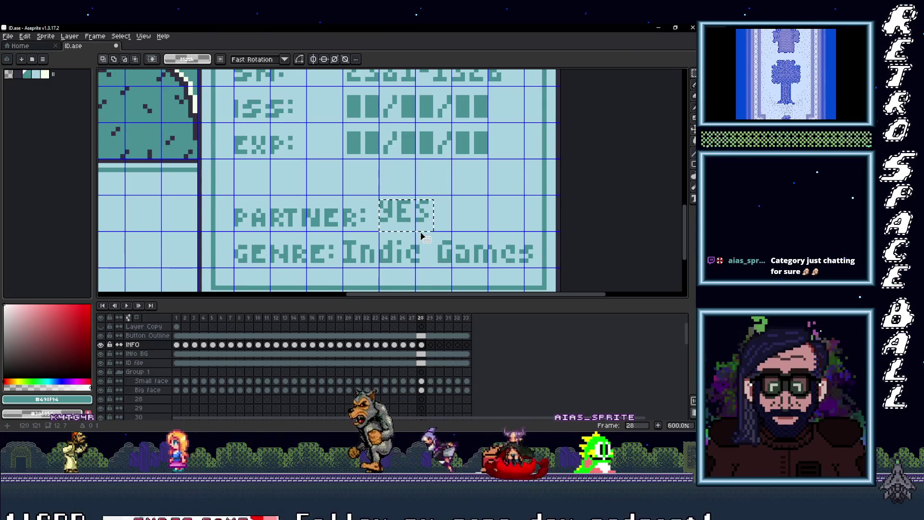
pyautogui.click(425, 224)
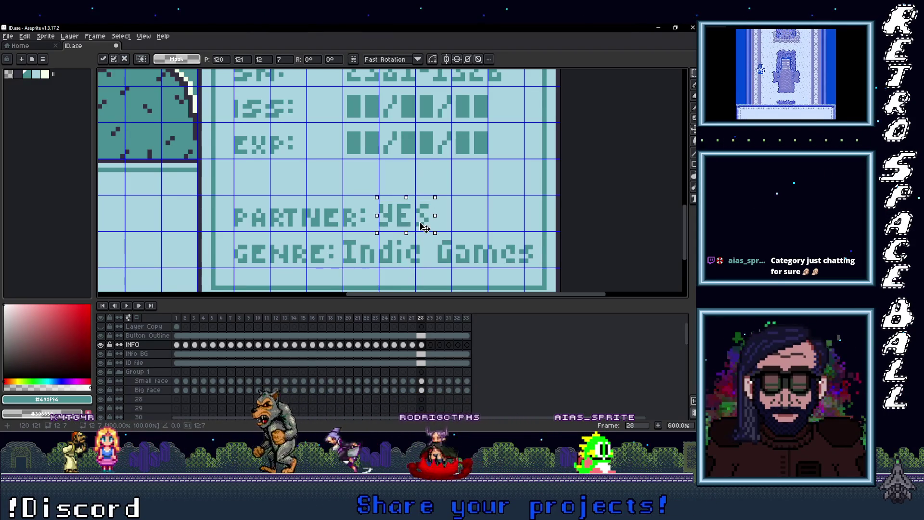
pyautogui.press('Return')
pyautogui.scroll(-4, 409, 254)
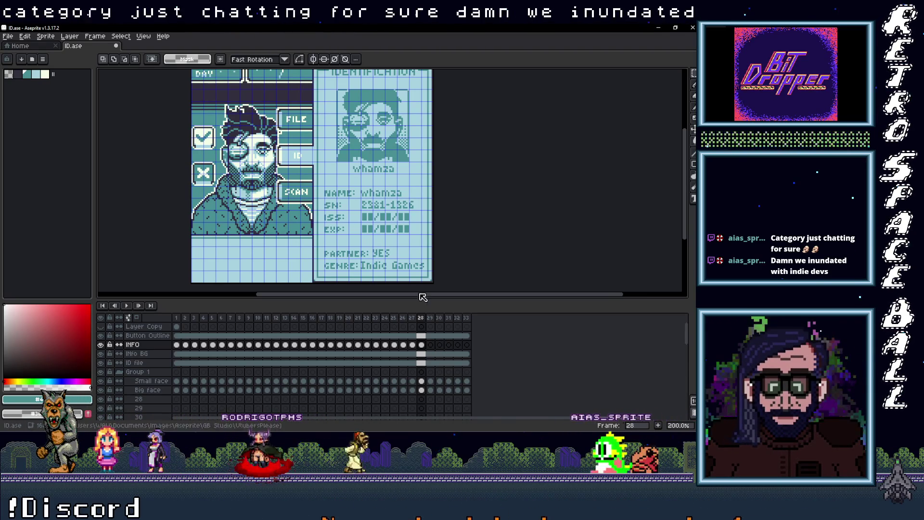
pyautogui.scroll(-1, 395, 239)
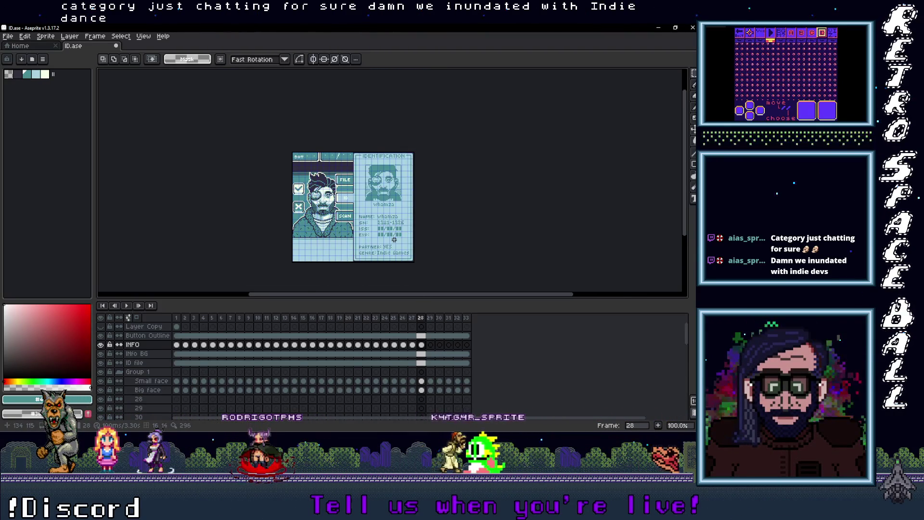
pyautogui.scroll(1, 394, 240)
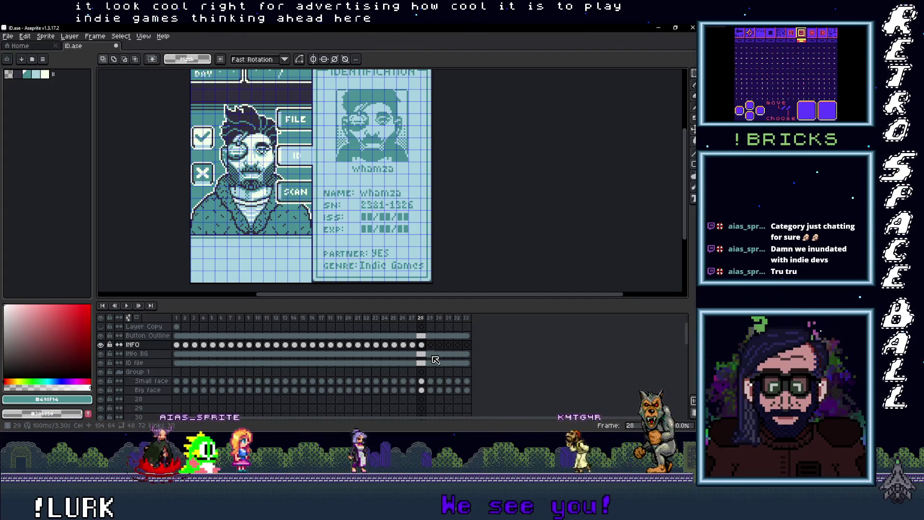
# - Link the INFO cels of frames 28 and 29
pyautogui.moveTo(424, 347); pyautogui.dragTo(431, 345)
pyautogui.rightClick(431, 345)
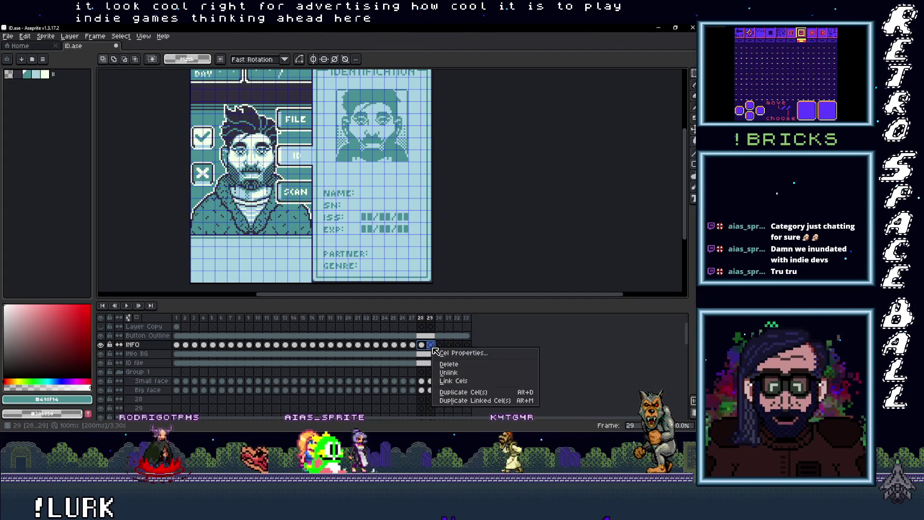
pyautogui.click(461, 381)
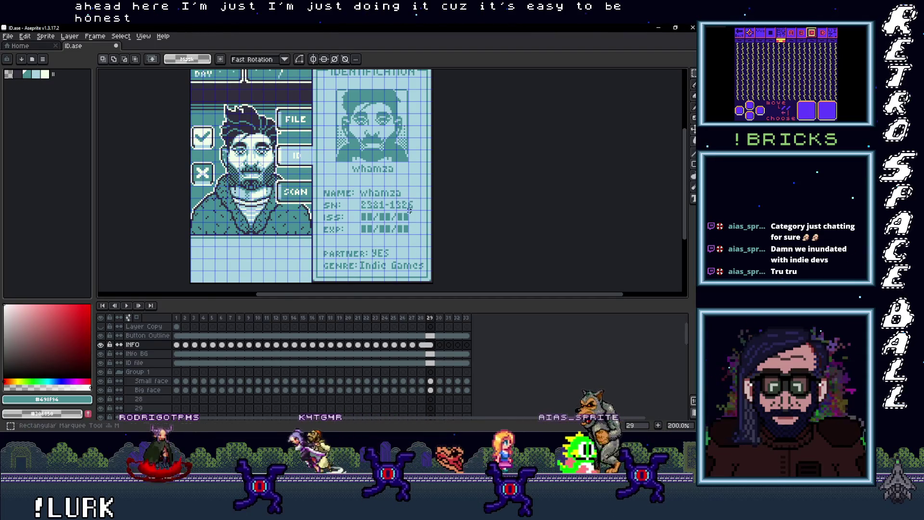
# - Erase the old serial digits on frame 29, then switch to File Explorer
pyautogui.scroll(3, 423, 204)
pyautogui.moveTo(438, 211); pyautogui.dragTo(299, 177)
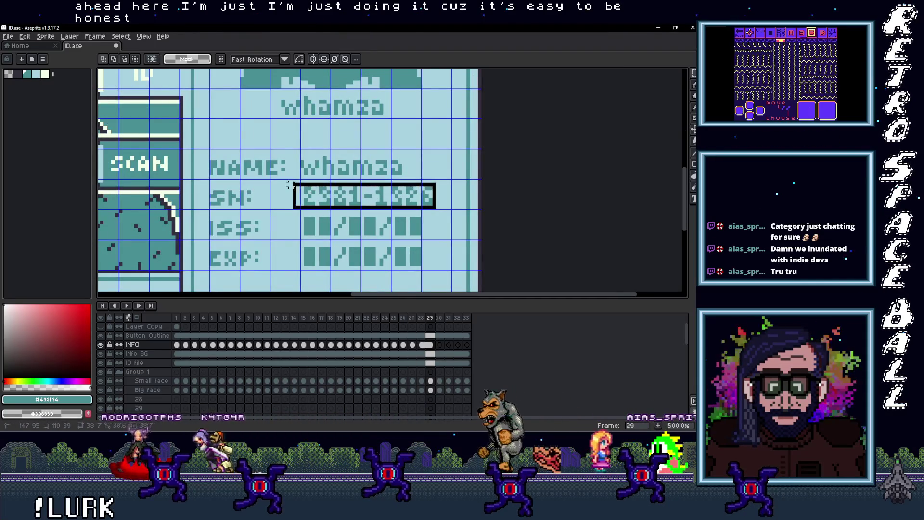
pyautogui.press('Delete')
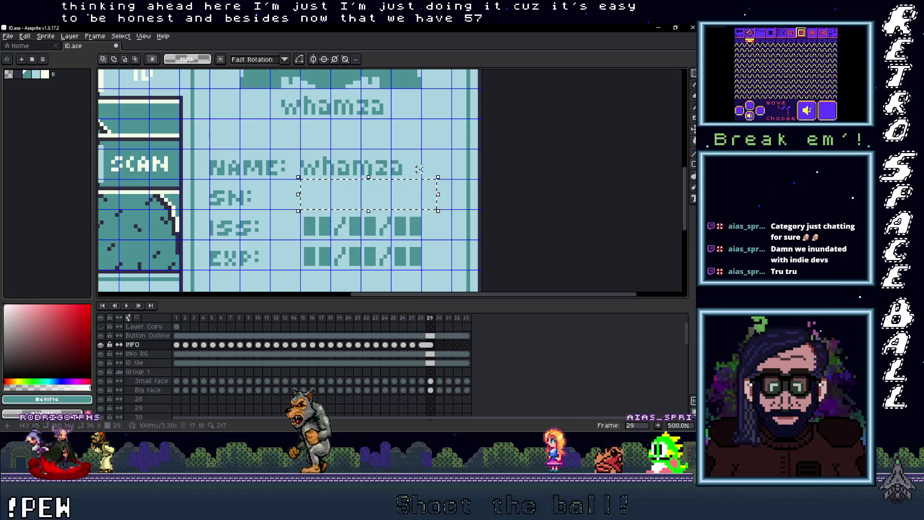
pyautogui.hotkey('alt', 'Tab')
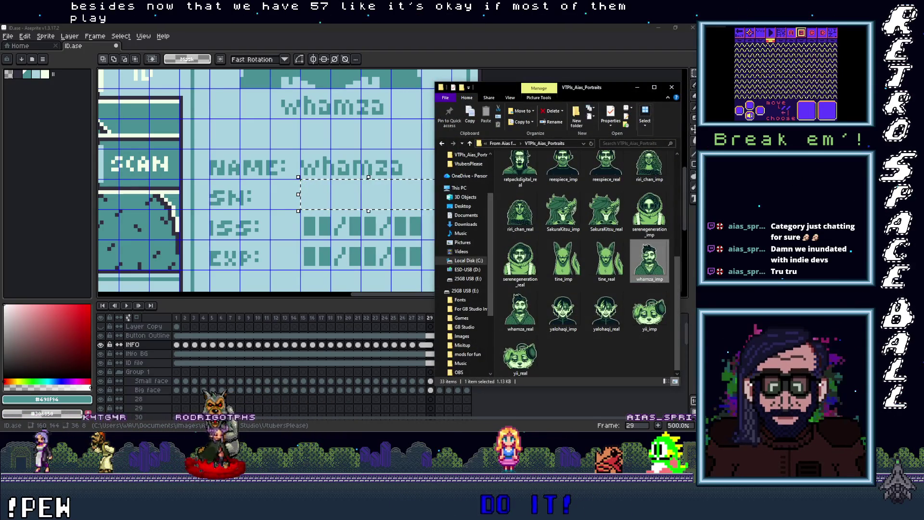
# - Paste serial 2381-1326 from the SNs sheet into frame 29's SN field
pyautogui.hotkey('alt', 'Tab')
pyautogui.moveTo(671, 155)
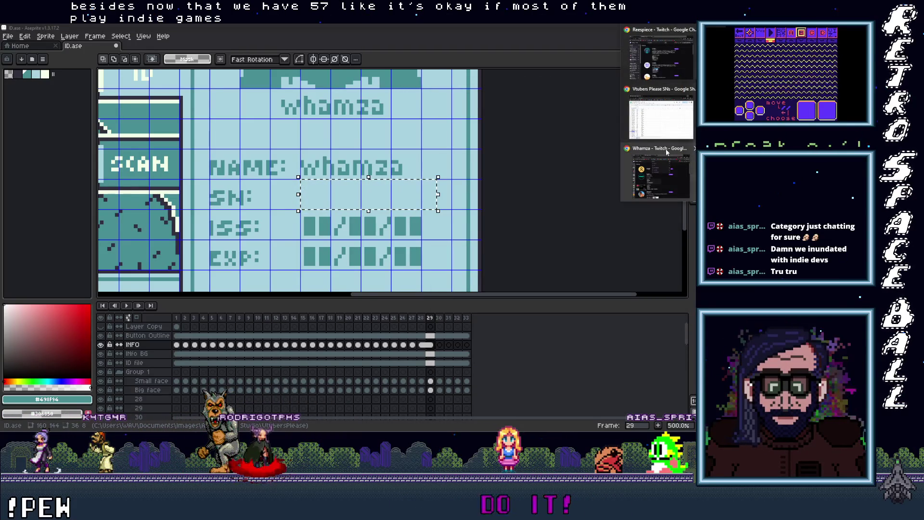
pyautogui.click(666, 93)
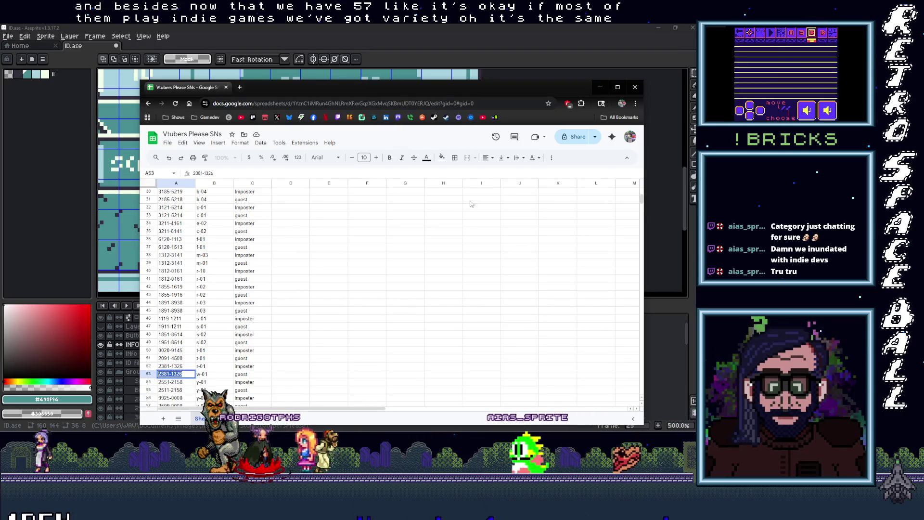
pyautogui.hotkey('alt', 'Tab')
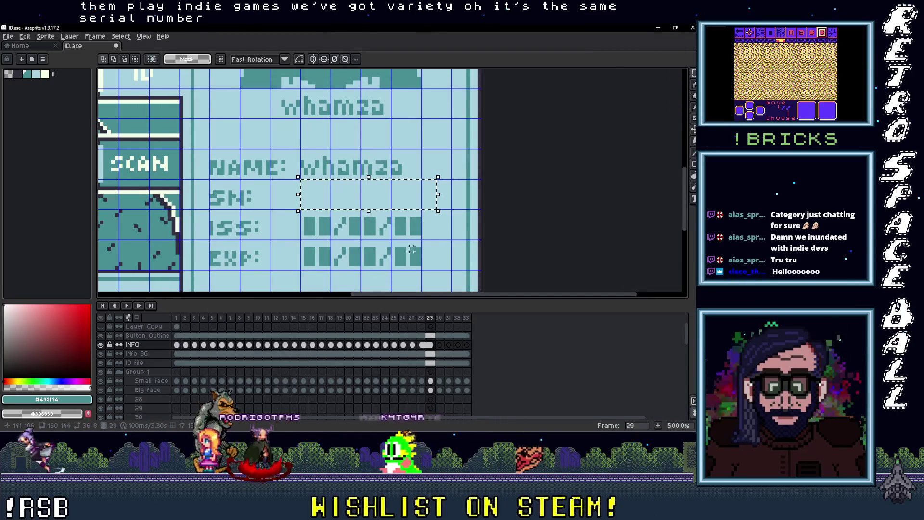
pyautogui.hotkey('ctrl', 'v')
pyautogui.hotkey('ctrl', 'd')
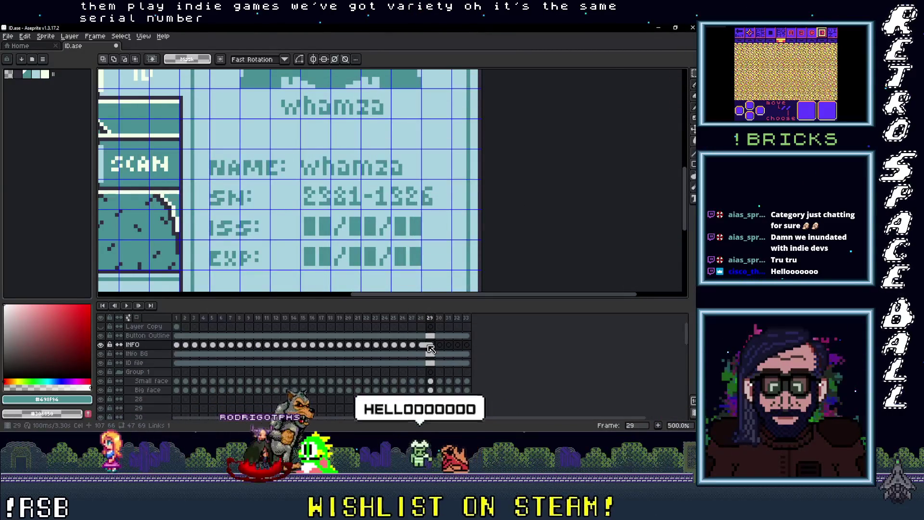
pyautogui.click(430, 344)
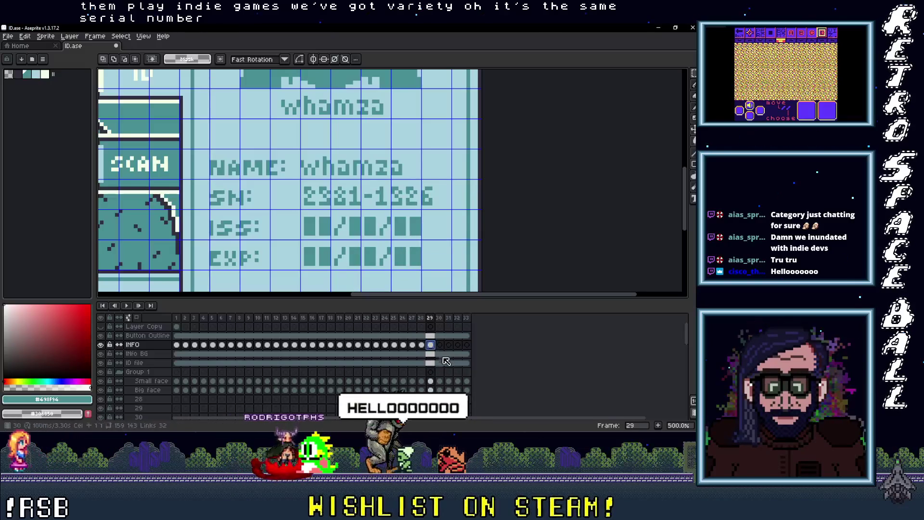
# - Move to frame 30 and bring its whole ID card into view
pyautogui.press('Right')
pyautogui.scroll(-4, 326, 201)
pyautogui.scroll(1, 326, 201)
pyautogui.moveTo(326, 201); pyautogui.dragTo(349, 206)
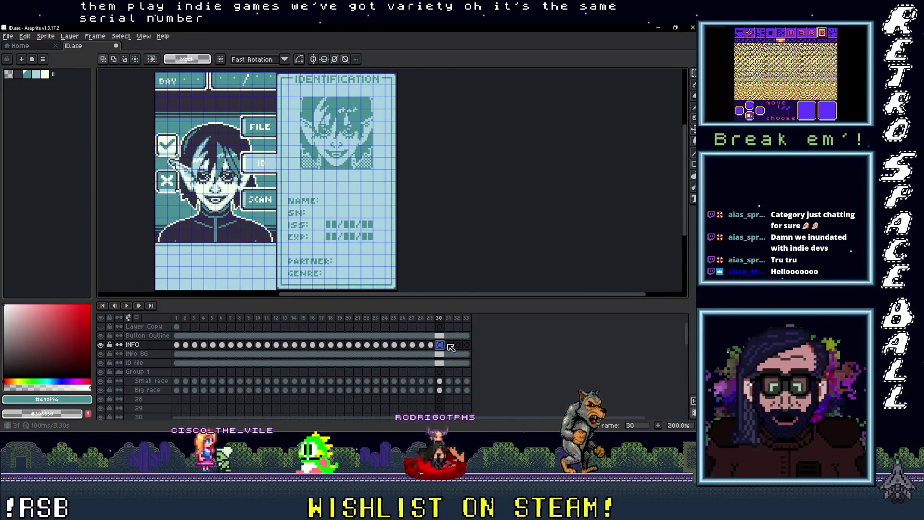
# - Pick the yalohaqi_imp portrait file in File Explorer and highlight its name, leaving it unchanged
pyautogui.hotkey('alt', 'Tab')
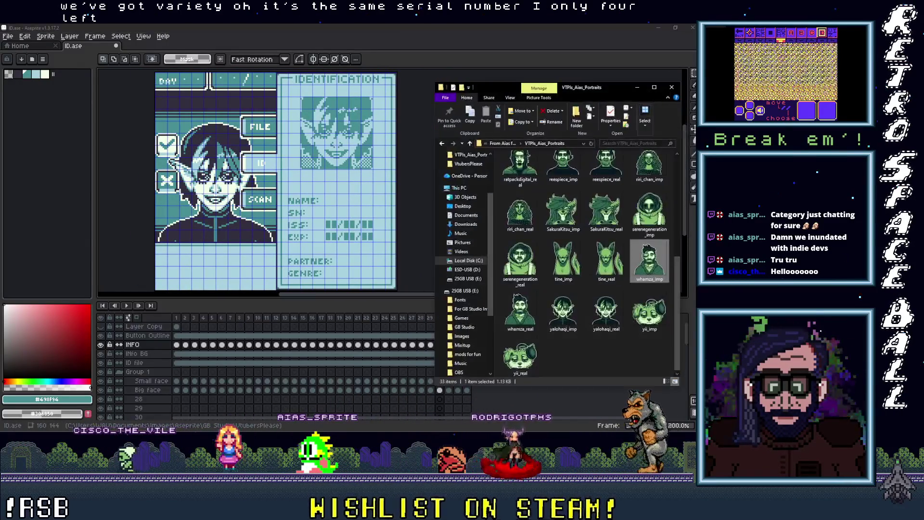
pyautogui.click(557, 332)
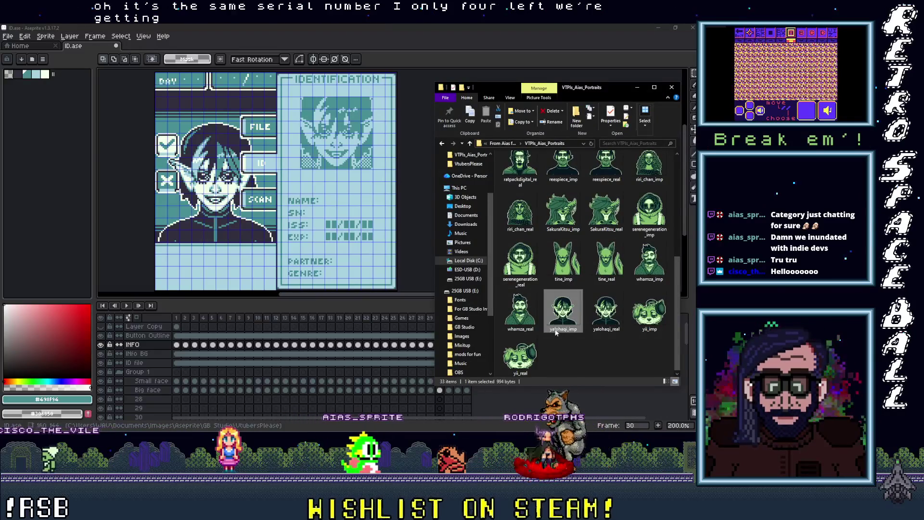
pyautogui.moveTo(551, 330); pyautogui.dragTo(567, 332)
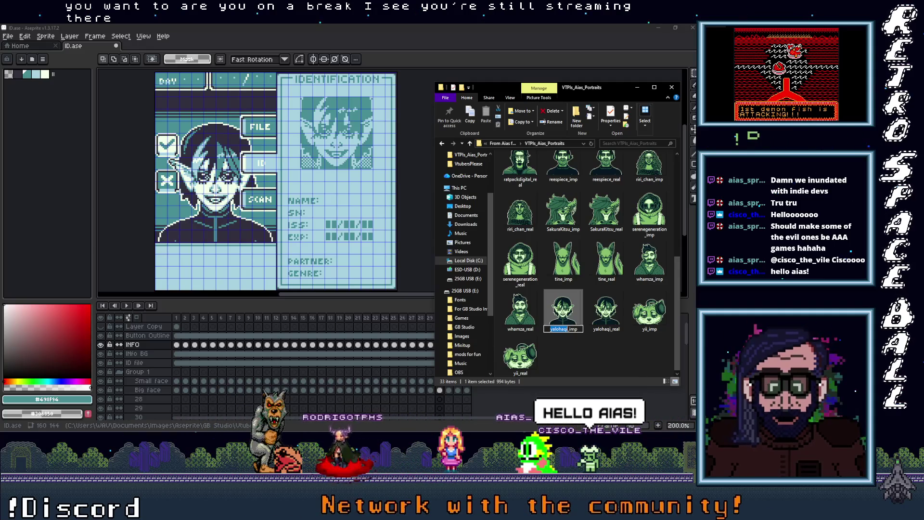
pyautogui.hotkey('alt', 'Tab')
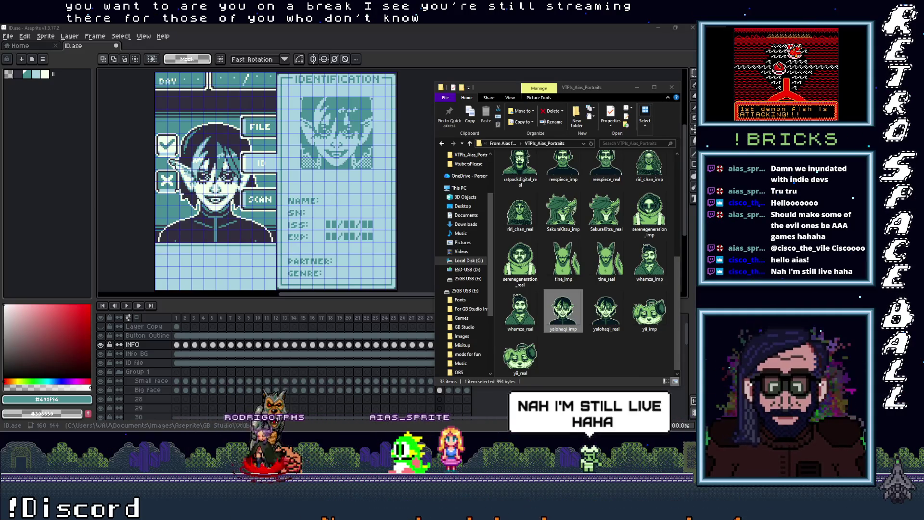
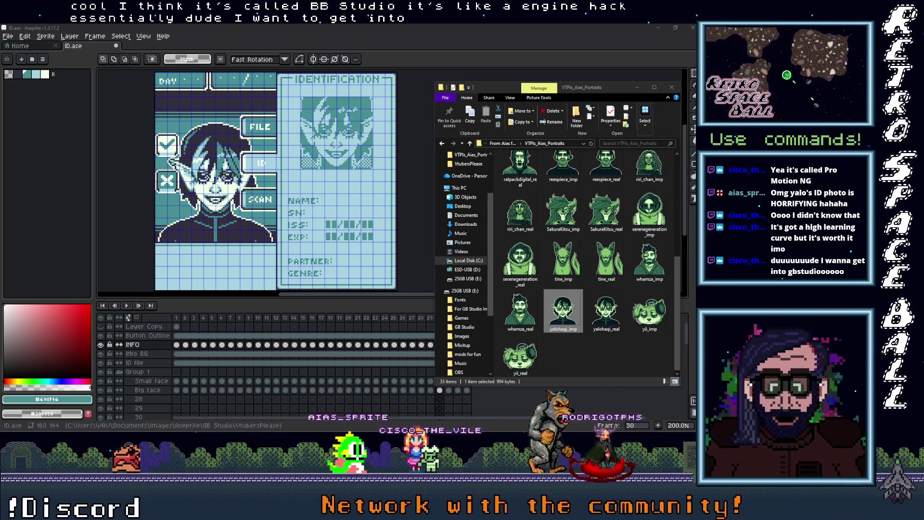
# - Switch from Aseprite's ID card to the GB Studio VTubers, Please project
pyautogui.hotkey('alt', 'Tab')
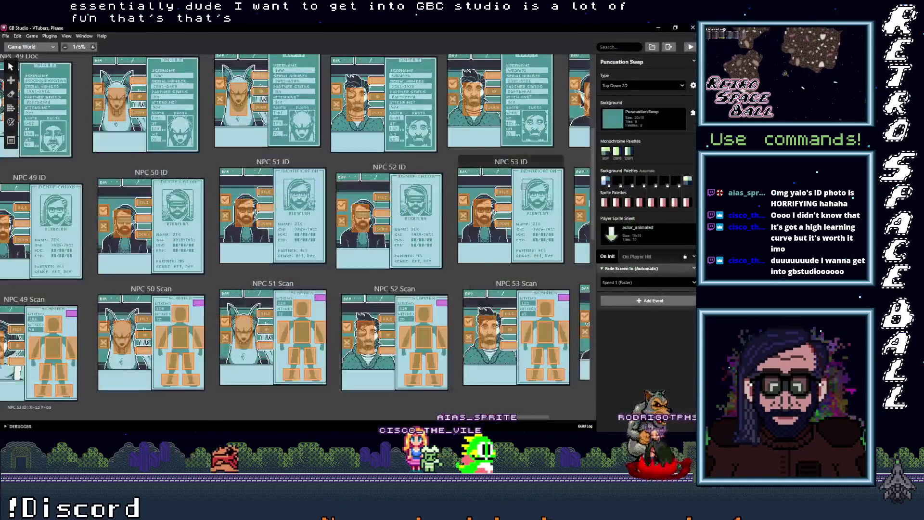
pyautogui.scroll(5, 367, 318)
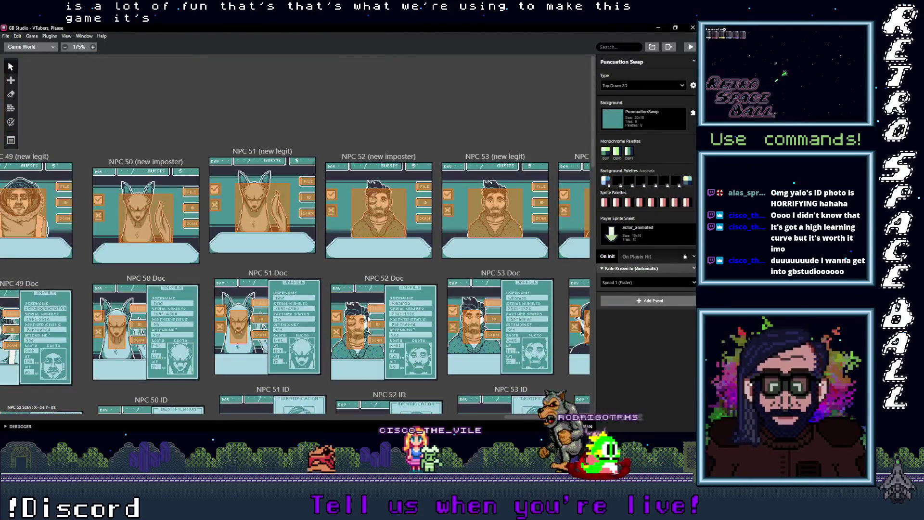
pyautogui.moveTo(534, 417)
pyautogui.mouseDown()
pyautogui.moveTo(23, 431)
pyautogui.moveTo(123, 432)
pyautogui.mouseUp()
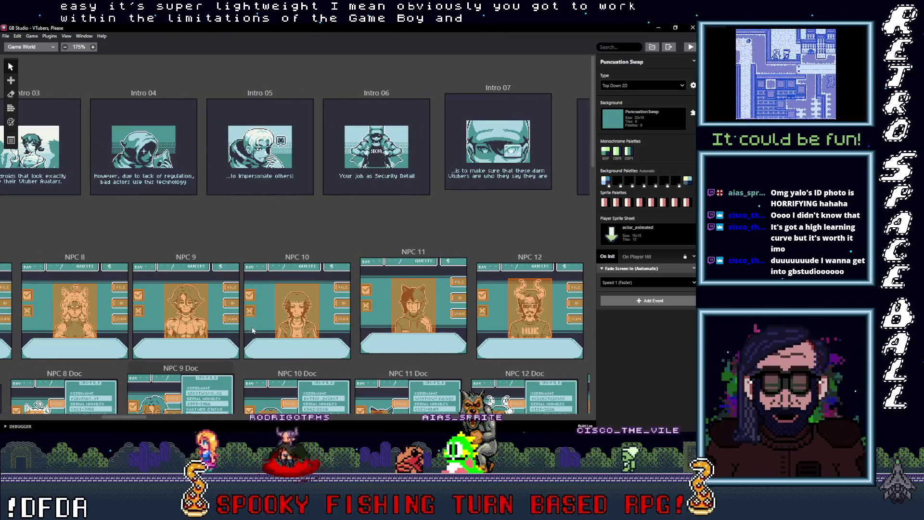
pyautogui.scroll(-3, 399, 196)
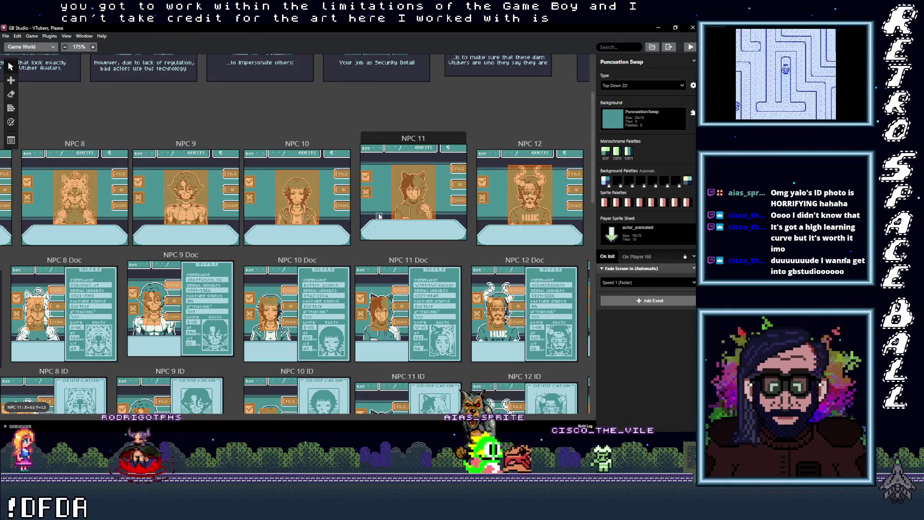
pyautogui.scroll(-20, 408, 353)
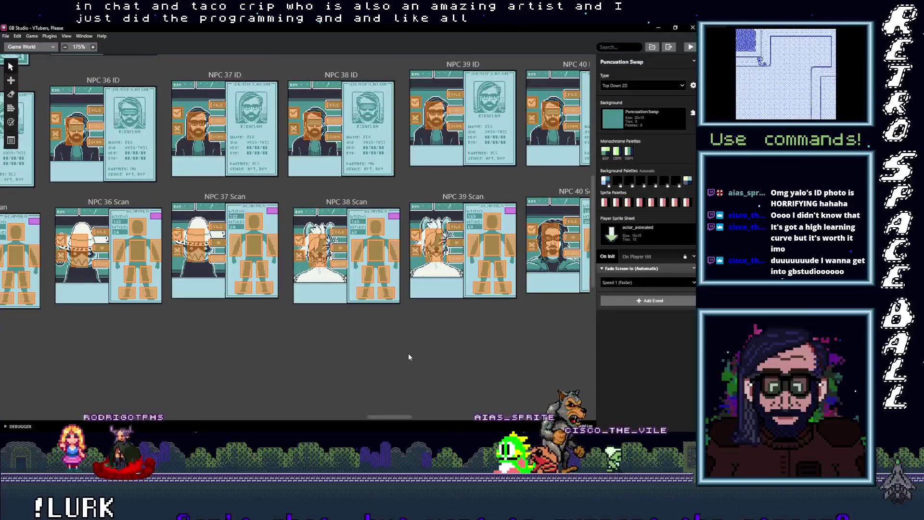
pyautogui.scroll(6, 406, 365)
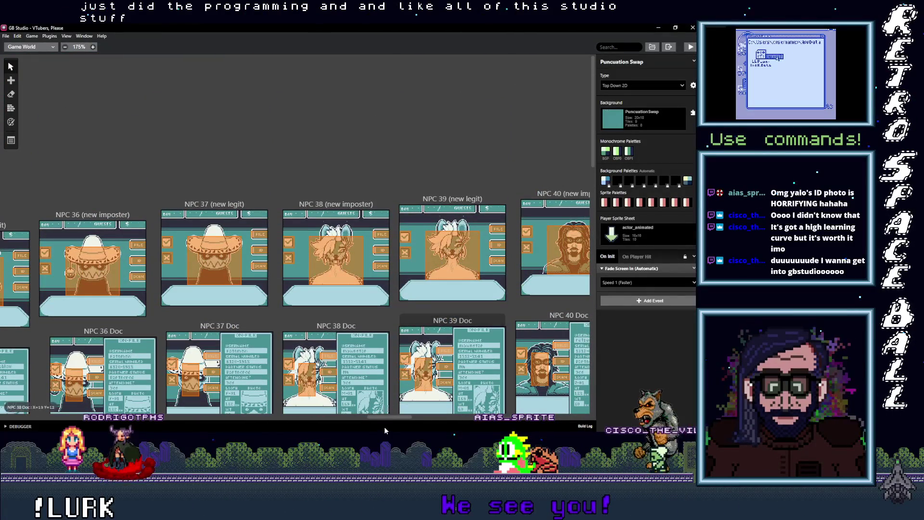
pyautogui.moveTo(374, 418)
pyautogui.mouseDown()
pyautogui.moveTo(561, 423)
pyautogui.moveTo(83, 414)
pyautogui.moveTo(29, 425)
pyautogui.moveTo(13, 365)
pyautogui.mouseUp()
pyautogui.scroll(-10, 44, 354)
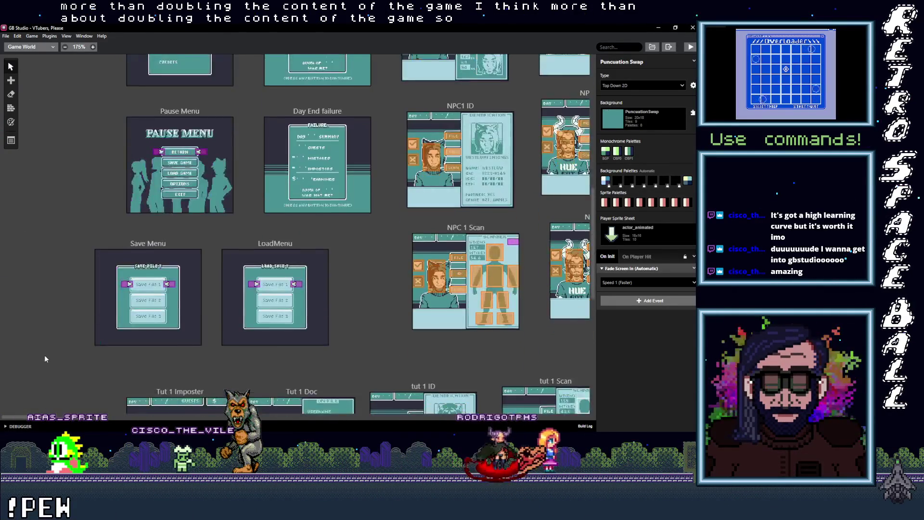
pyautogui.scroll(-5, 45, 354)
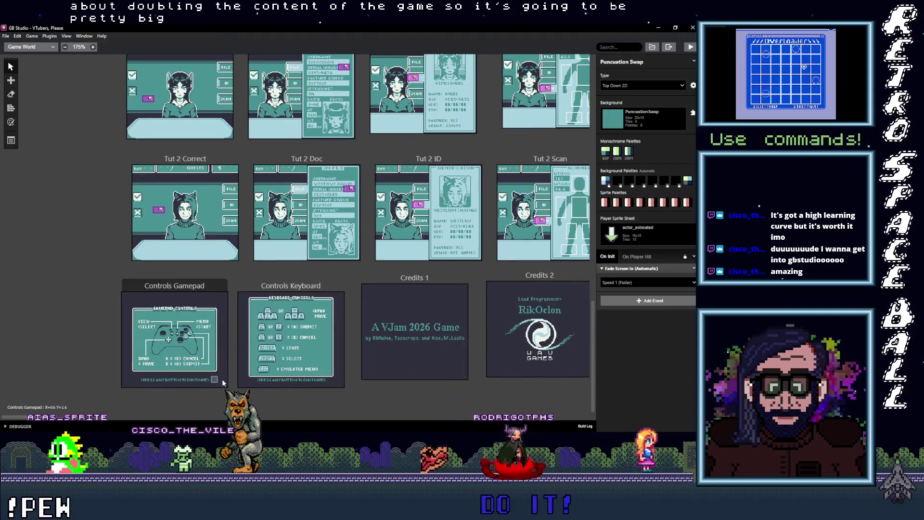
pyautogui.moveTo(38, 420)
pyautogui.mouseDown()
pyautogui.moveTo(329, 424)
pyautogui.moveTo(111, 435)
pyautogui.moveTo(79, 421)
pyautogui.mouseUp()
pyautogui.scroll(10, 193, 392)
pyautogui.scroll(2, 257, 407)
pyautogui.hscroll(5, 257, 407)
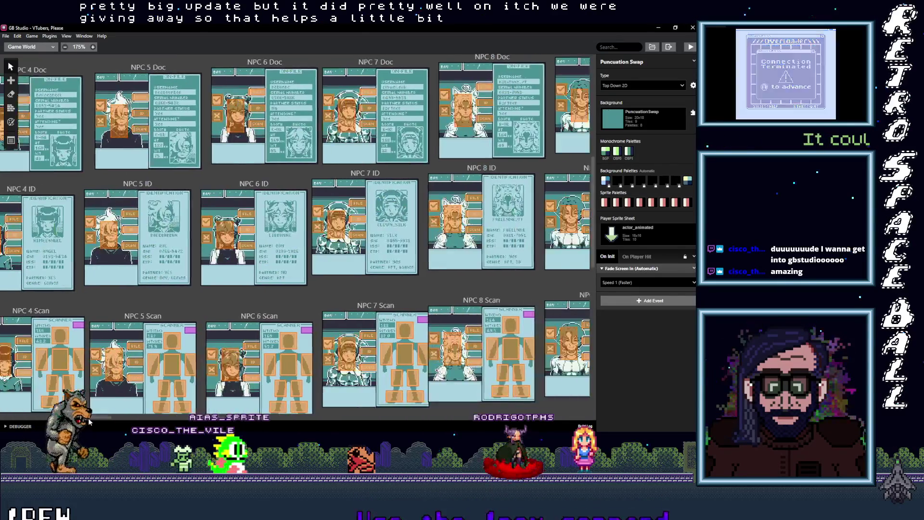
pyautogui.moveTo(89, 422)
pyautogui.mouseDown()
pyautogui.moveTo(282, 434)
pyautogui.moveTo(496, 415)
pyautogui.mouseUp()
pyautogui.scroll(3, 459, 415)
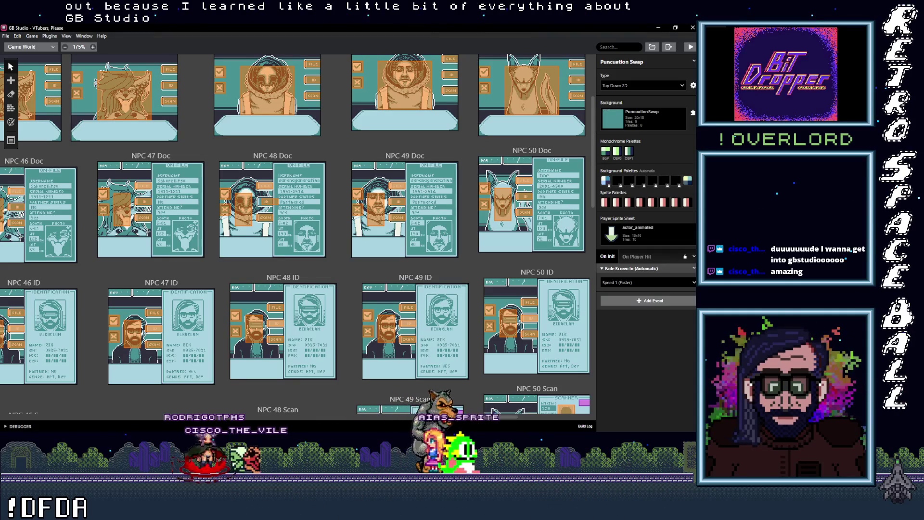
pyautogui.scroll(-3, 348, 299)
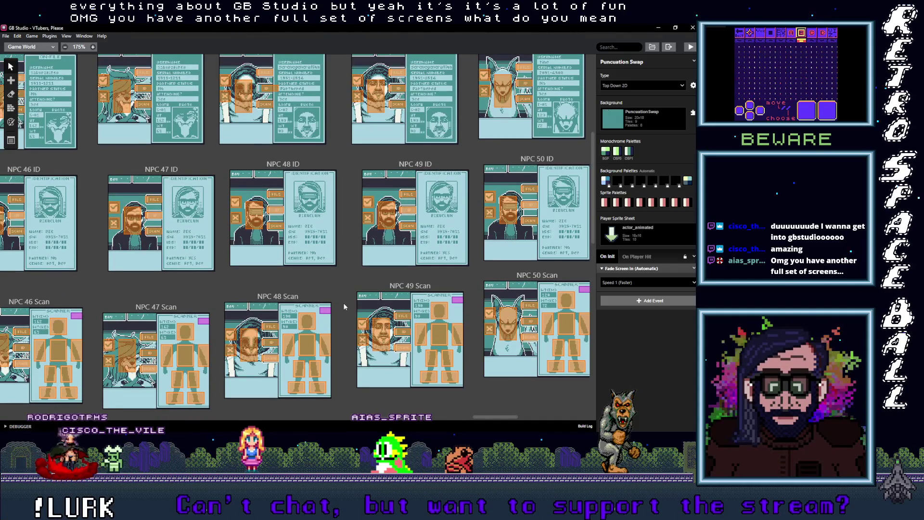
pyautogui.scroll(-1, 344, 306)
pyautogui.moveTo(491, 415)
pyautogui.mouseDown()
pyautogui.moveTo(573, 409)
pyautogui.moveTo(442, 426)
pyautogui.moveTo(487, 420)
pyautogui.moveTo(472, 407)
pyautogui.mouseUp()
pyautogui.scroll(2, 472, 409)
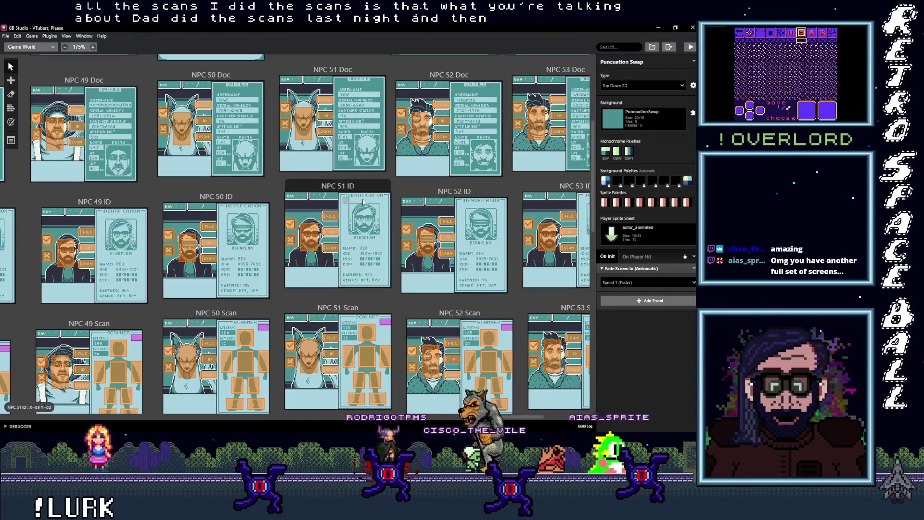
pyautogui.moveTo(530, 416)
pyautogui.mouseDown()
pyautogui.moveTo(431, 426)
pyautogui.moveTo(344, 420)
pyautogui.mouseUp()
pyautogui.scroll(1, 175, 337)
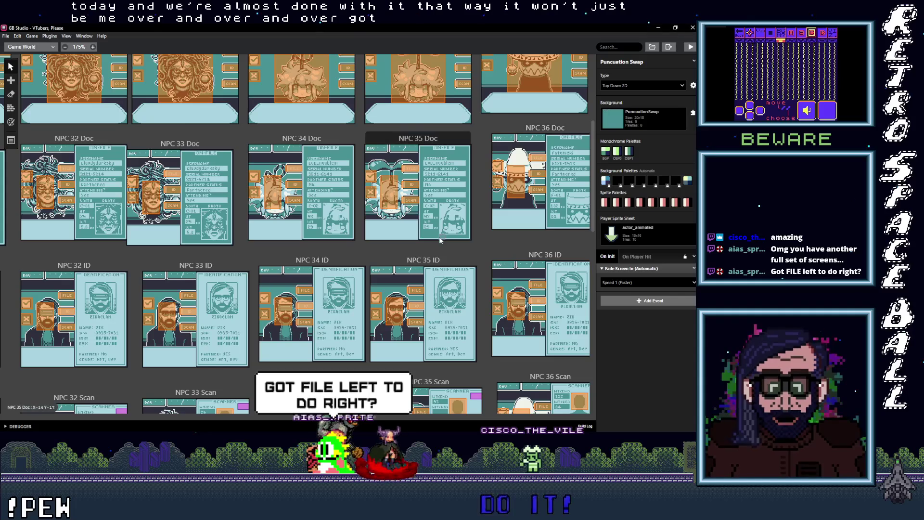
pyautogui.scroll(2, 427, 253)
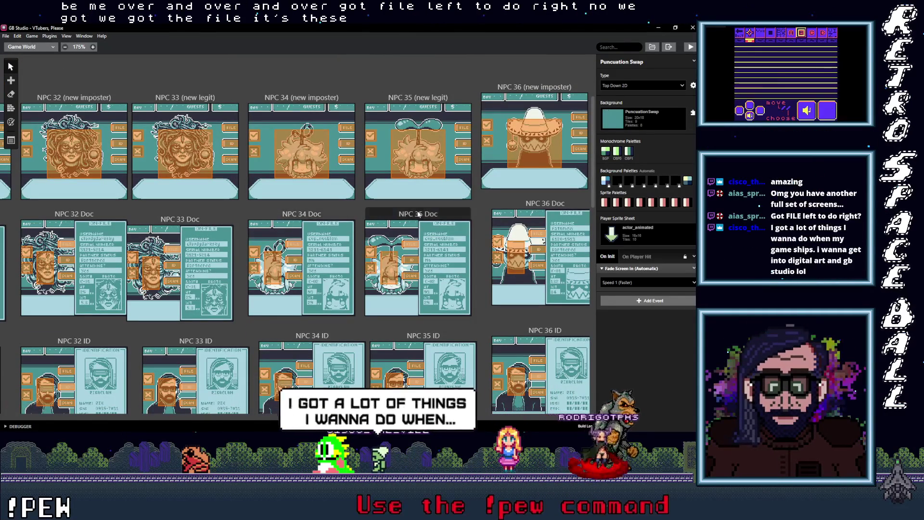
pyautogui.scroll(-2, 360, 258)
pyautogui.scroll(-3, 360, 258)
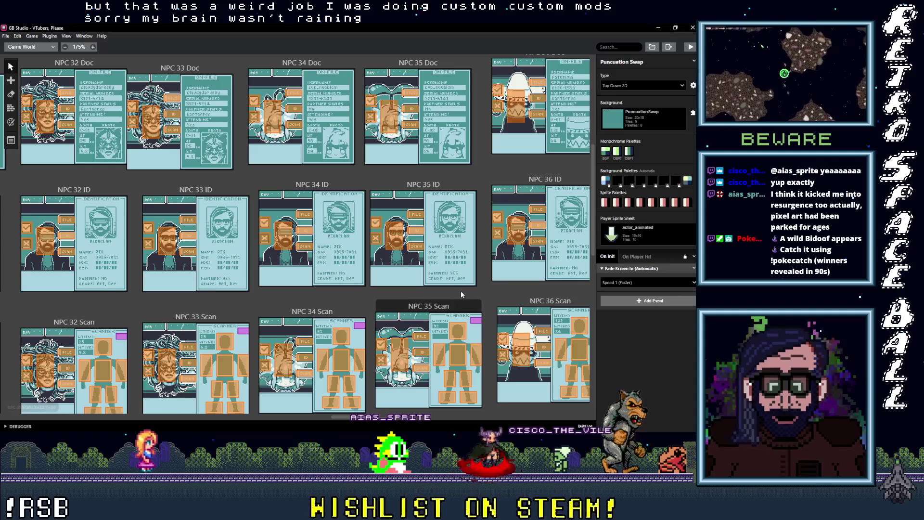
# - Pan across the NPC ID and Scan scenes in the GB Studio world
pyautogui.hscroll(5, 374, 264)
pyautogui.scroll(-1, 374, 265)
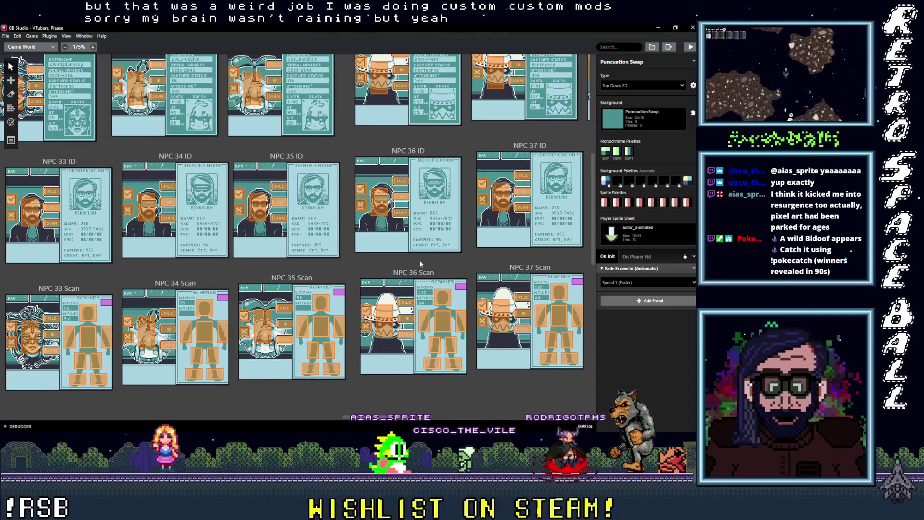
pyautogui.hscroll(5, 421, 261)
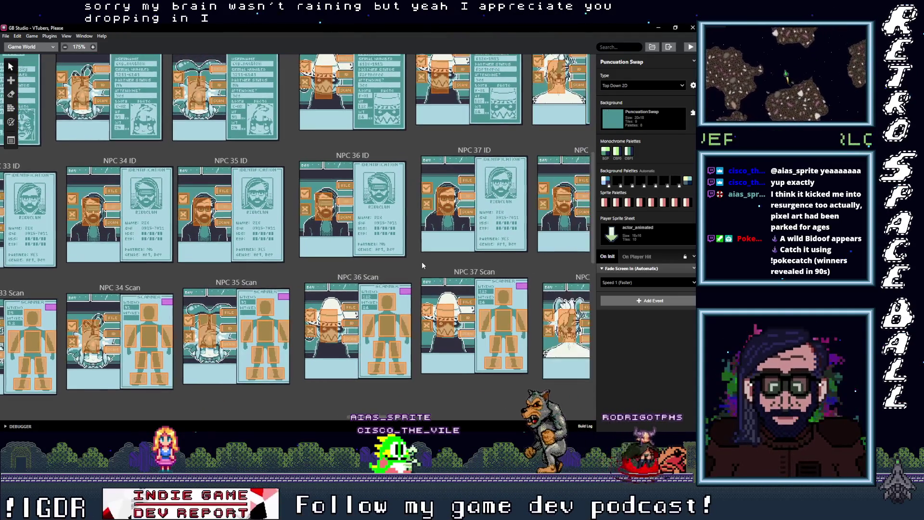
pyautogui.hscroll(-3, 337, 269)
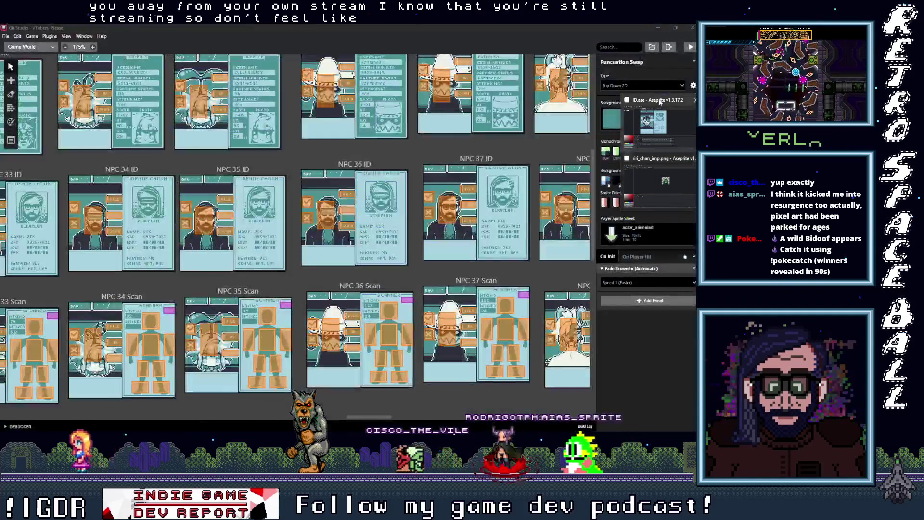
# - Bring ID.ase forward, then select part of the yalohaqi_imp portrait's file name in the portraits folder
pyautogui.click(653, 120)
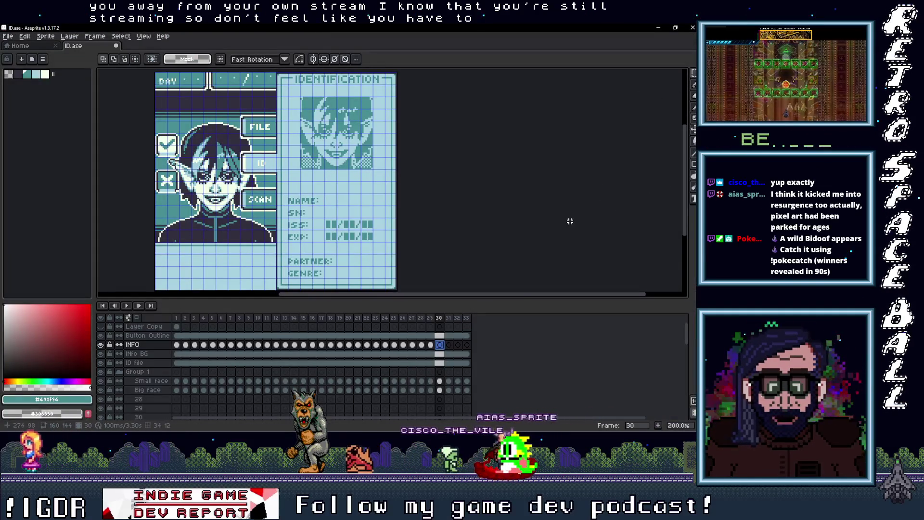
pyautogui.moveTo(351, 157); pyautogui.dragTo(362, 163)
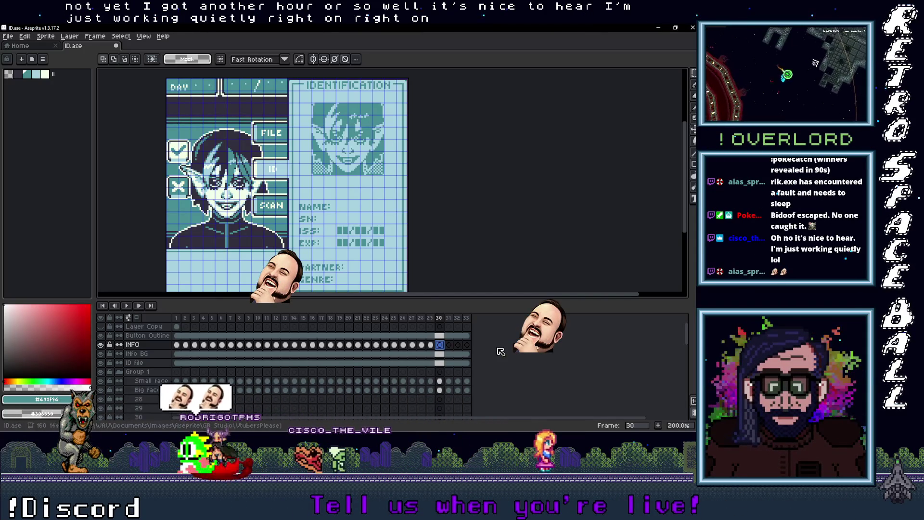
pyautogui.hotkey('alt', 'Tab')
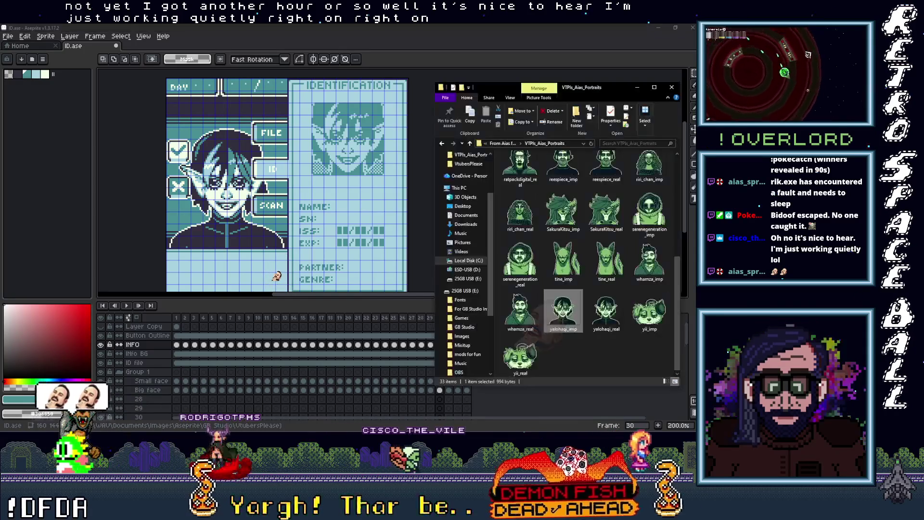
pyautogui.click(557, 329)
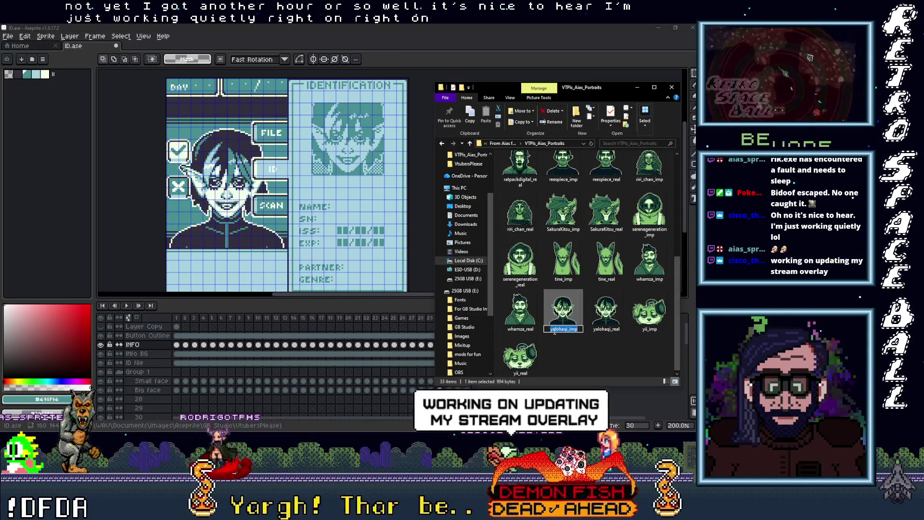
pyautogui.click(561, 330)
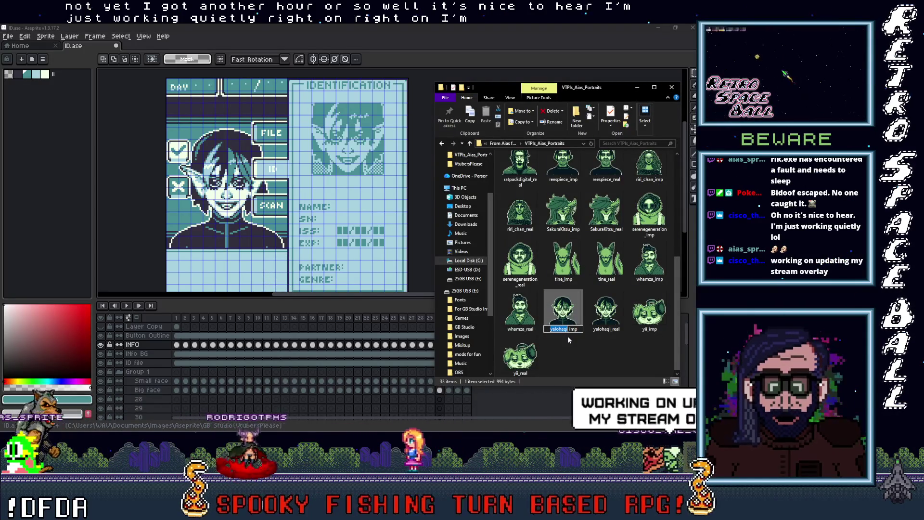
pyautogui.click(391, 27)
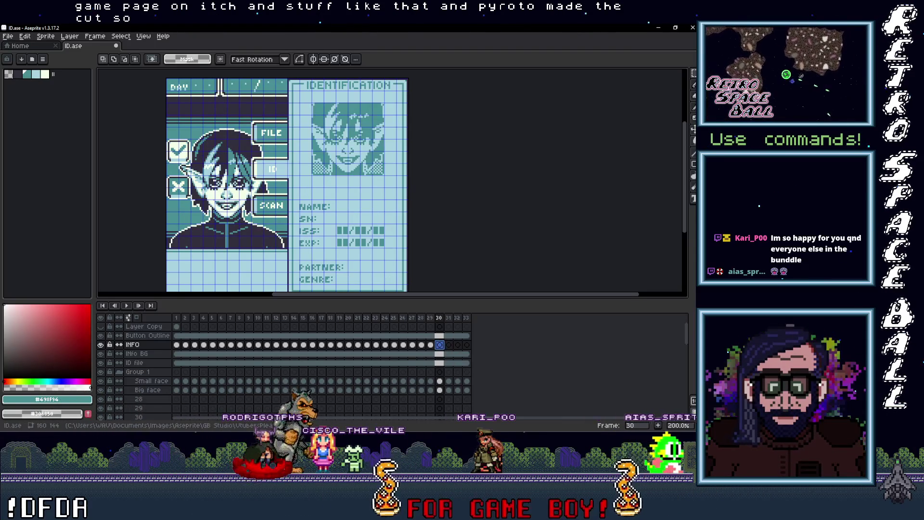
# - Select the portrait's file name in the portraits folder, then return to the ID card
pyautogui.moveTo(695, 115)
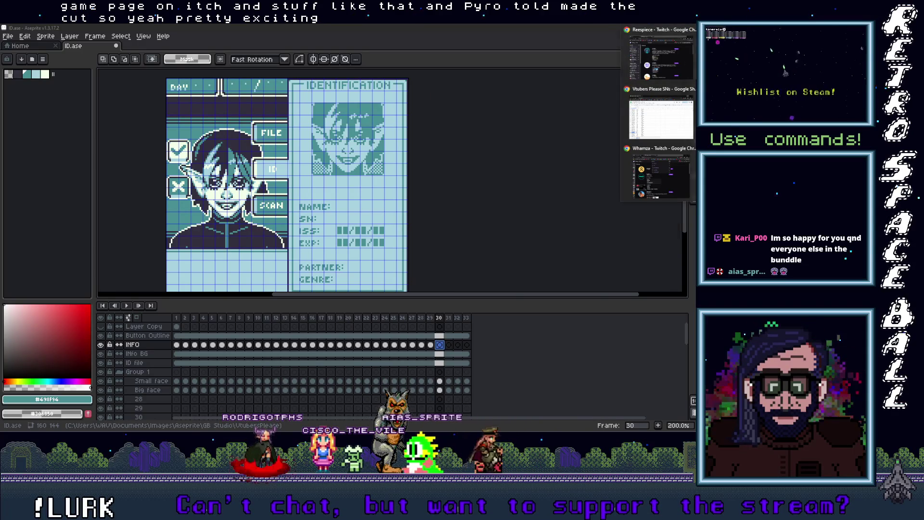
pyautogui.click(693, 221)
pyautogui.click(556, 330)
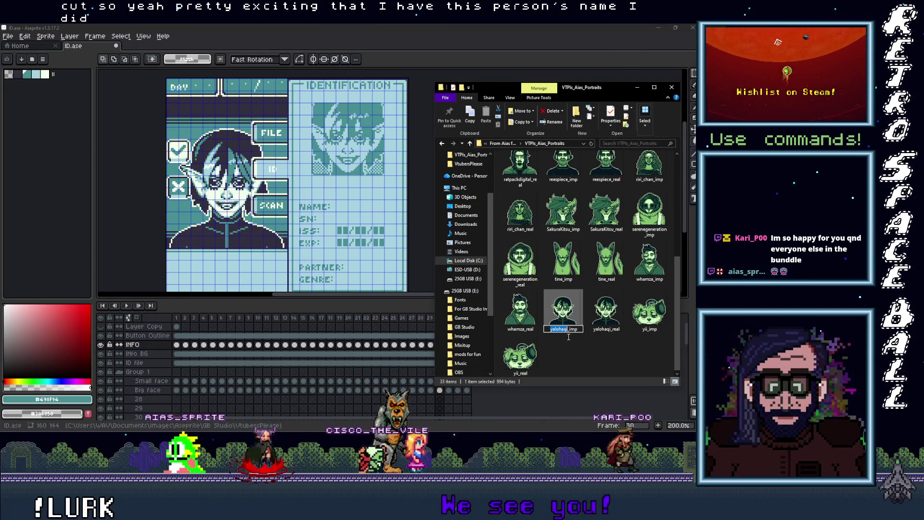
pyautogui.click(505, 339)
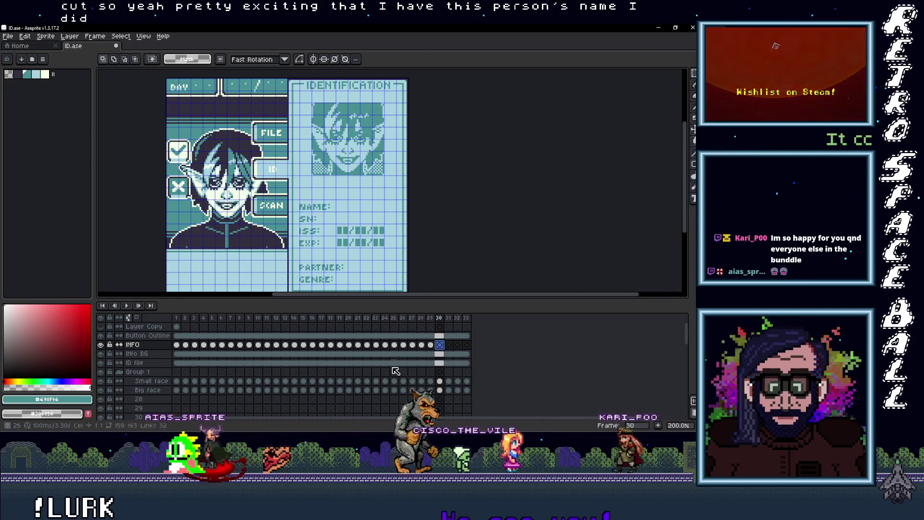
# - Paste the character's name as text centred under the identification photo
pyautogui.press('t')
pyautogui.scroll(2, 335, 189)
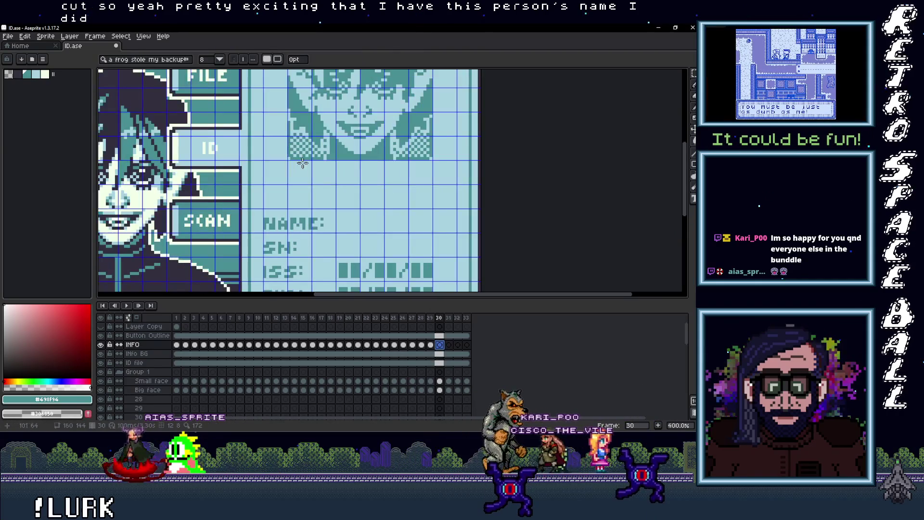
pyautogui.click(318, 169)
pyautogui.moveTo(318, 169); pyautogui.dragTo(431, 185)
pyautogui.hotkey('ctrl', 'v')
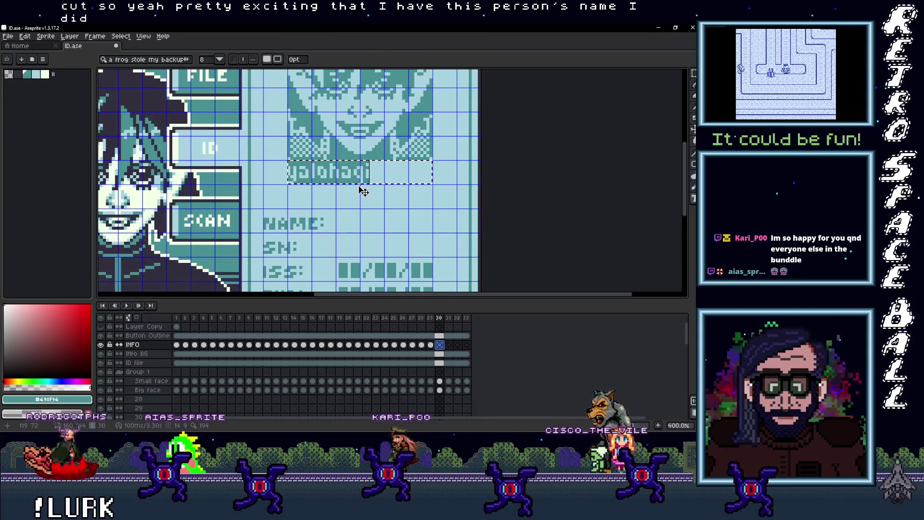
pyautogui.moveTo(366, 192); pyautogui.dragTo(403, 192)
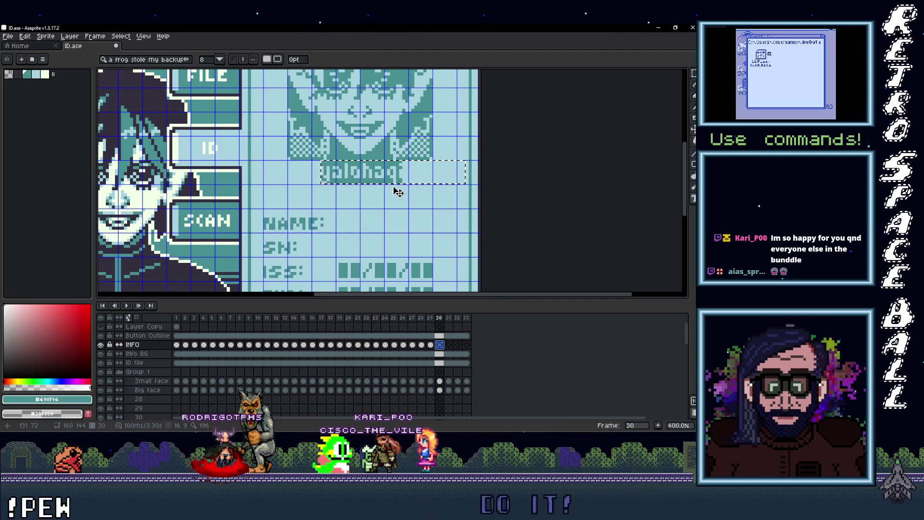
pyautogui.scroll(-1, 389, 213)
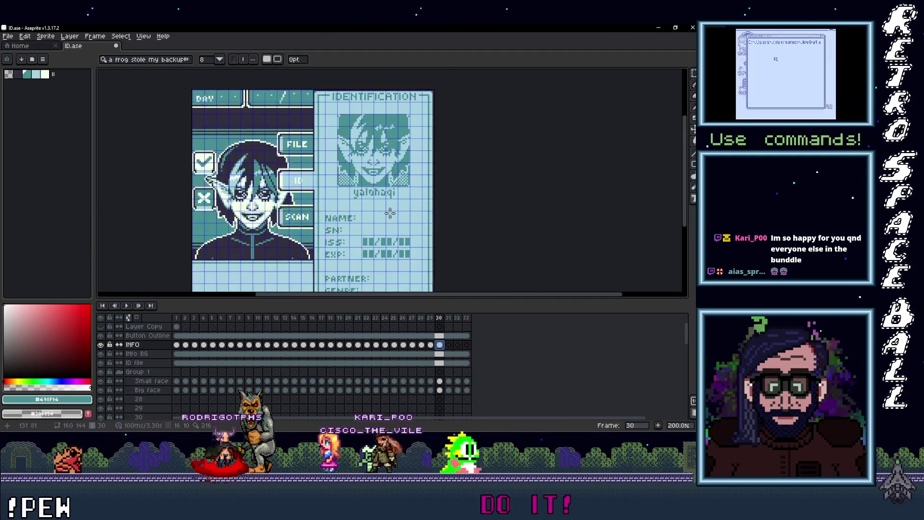
pyautogui.scroll(1, 337, 183)
# - Copy the name with a rectangular selection and position it beside NAME:
pyautogui.press('m')
pyautogui.scroll(1, 308, 152)
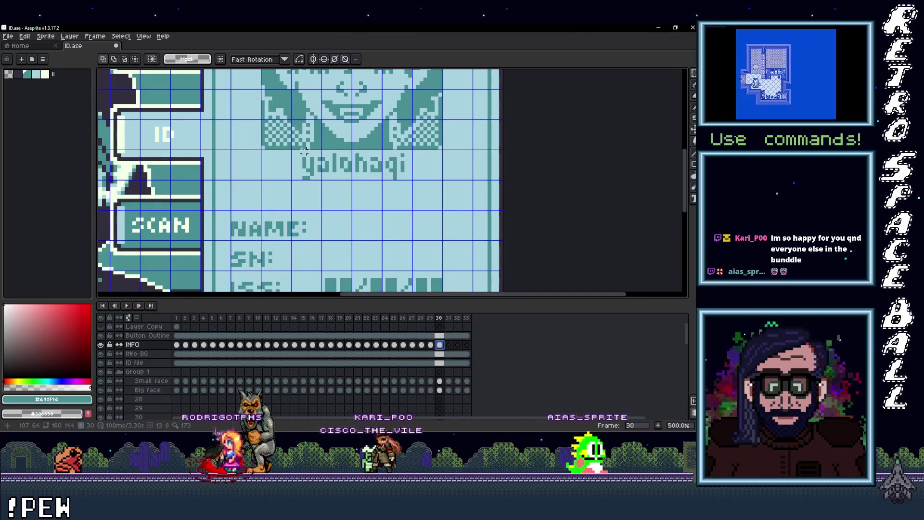
pyautogui.moveTo(409, 178)
pyautogui.mouseDown()
pyautogui.moveTo(392, 173)
pyautogui.moveTo(397, 231)
pyautogui.moveTo(407, 223)
pyautogui.moveTo(406, 235)
pyautogui.moveTo(398, 231)
pyautogui.mouseUp()
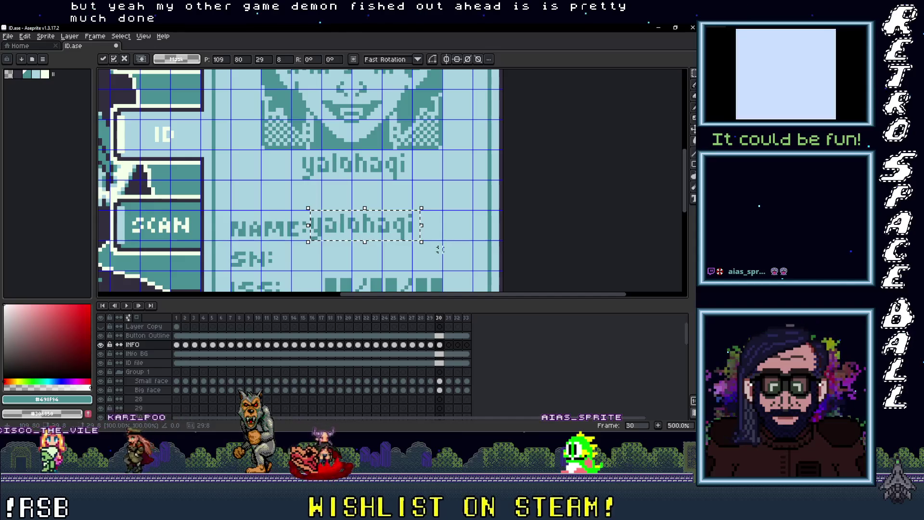
pyautogui.scroll(-1, 429, 251)
pyautogui.click(430, 253)
pyautogui.scroll(-1, 423, 246)
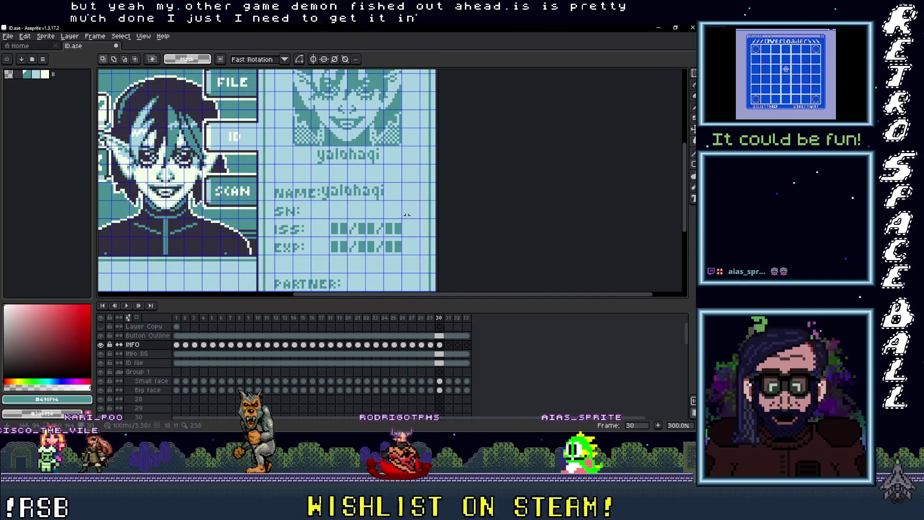
pyautogui.scroll(2, 395, 218)
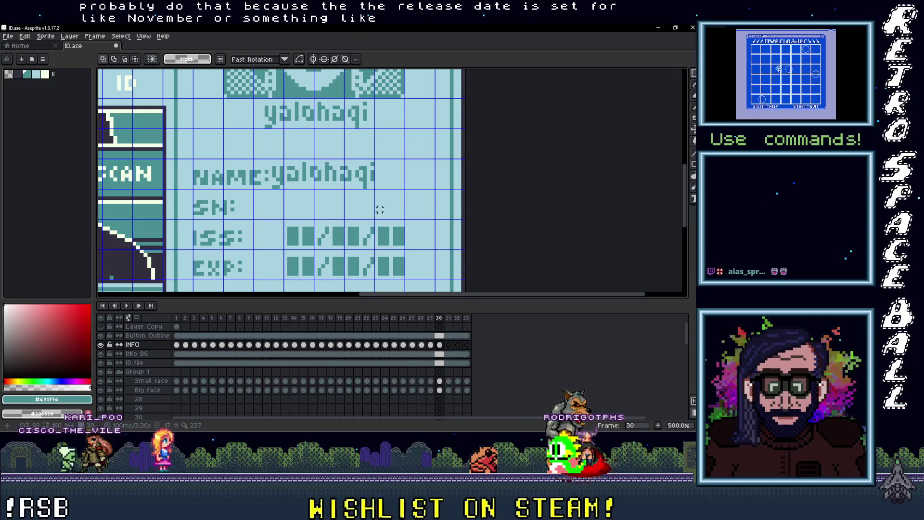
pyautogui.scroll(1, 339, 202)
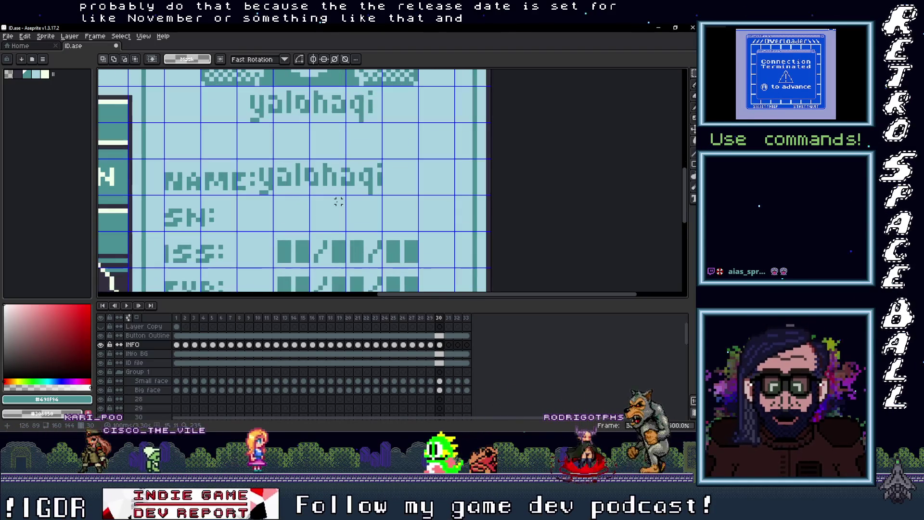
pyautogui.moveTo(261, 161); pyautogui.dragTo(400, 195)
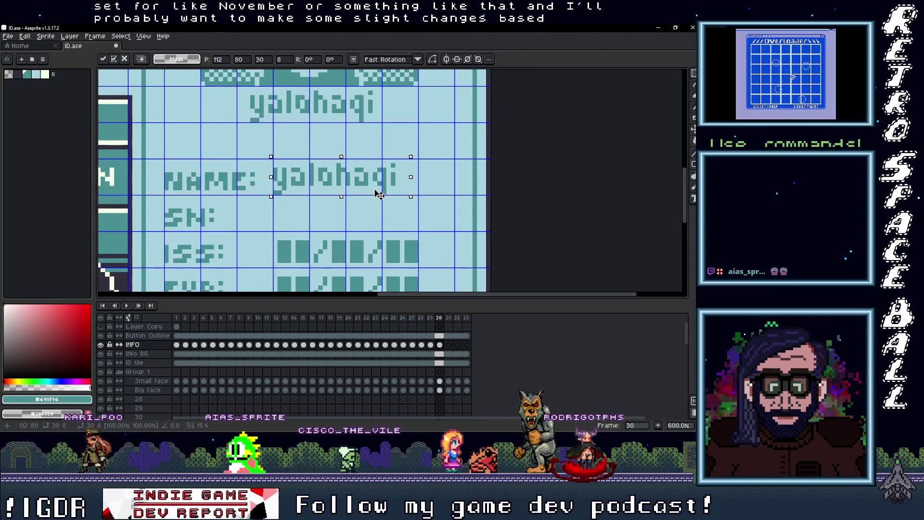
pyautogui.click(369, 222)
pyautogui.scroll(-3, 370, 225)
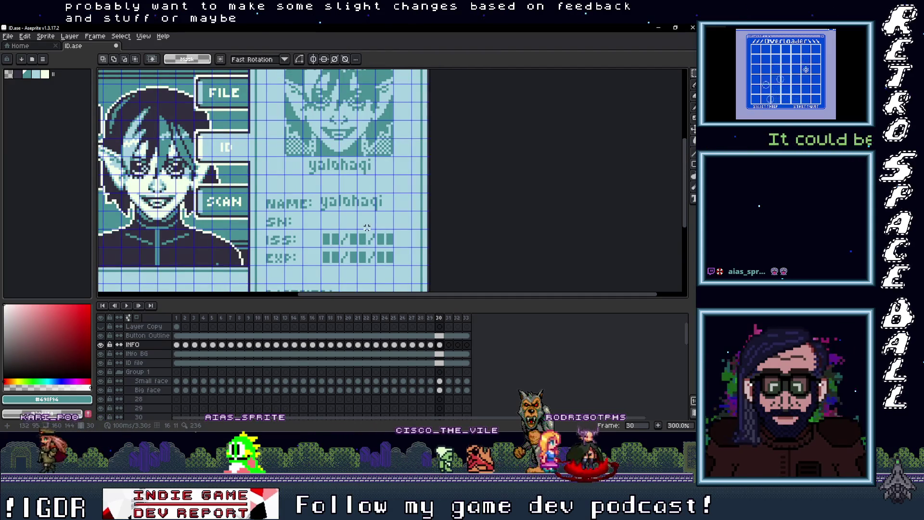
pyautogui.scroll(-1, 367, 227)
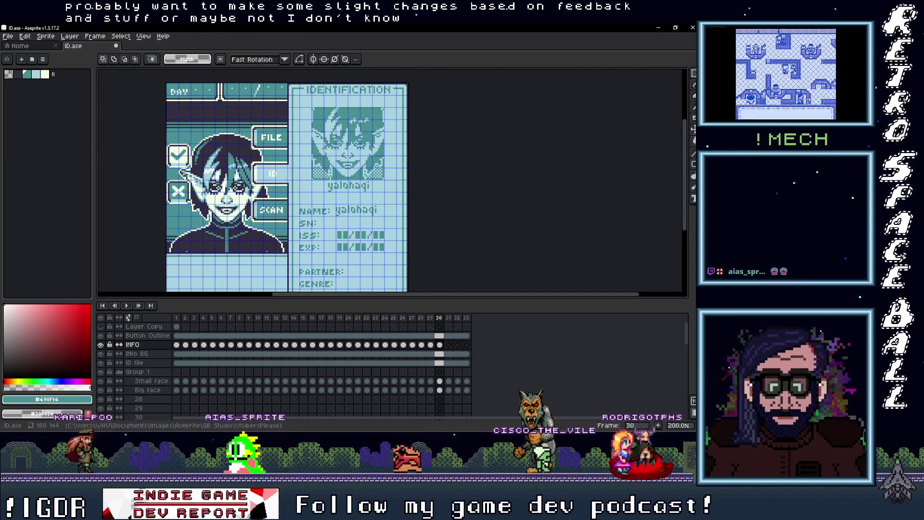
pyautogui.hotkey('alt', 'Tab')
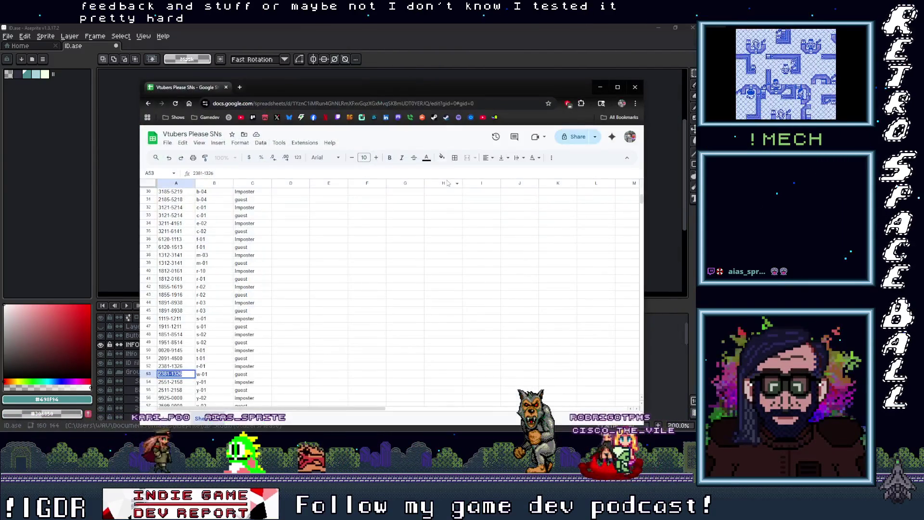
# - Step down the serial-number column and glance at the GB Studio NPC scenes
pyautogui.press('Down')
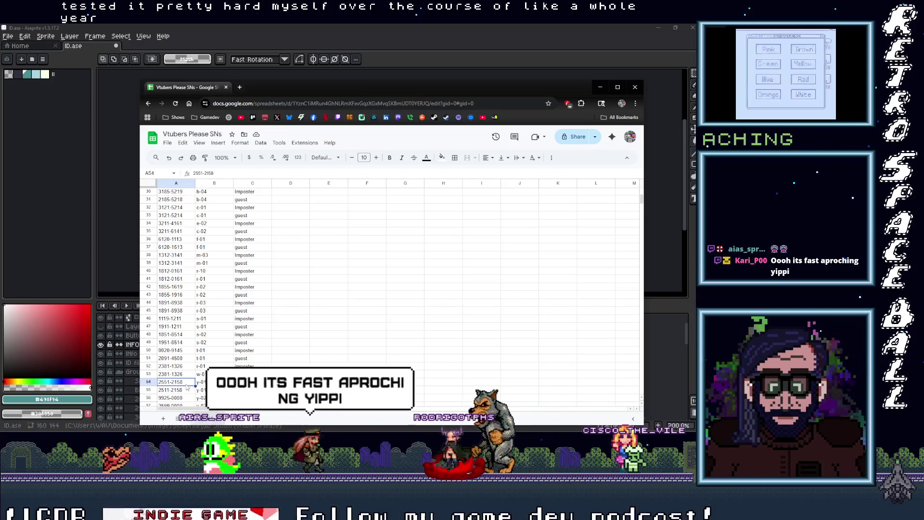
pyautogui.press('Down')
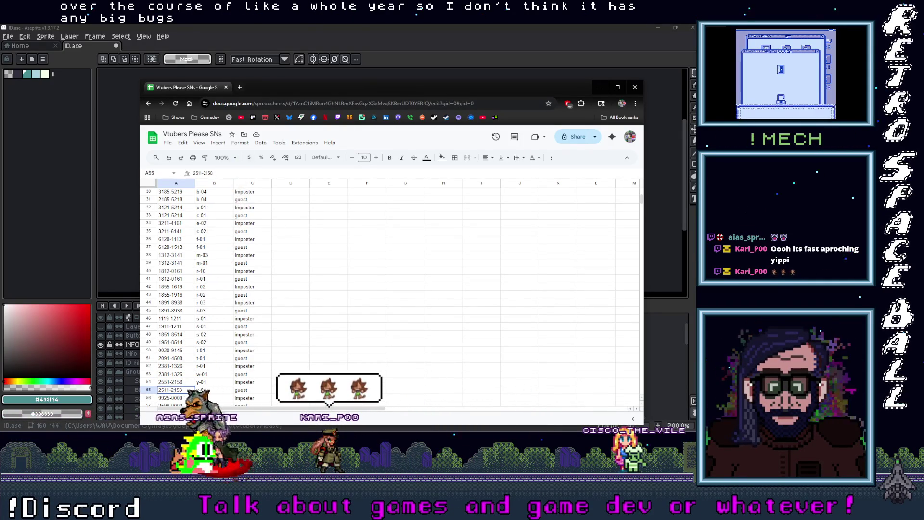
pyautogui.hotkey('alt', 'Tab')
pyautogui.moveTo(367, 415); pyautogui.dragTo(549, 418)
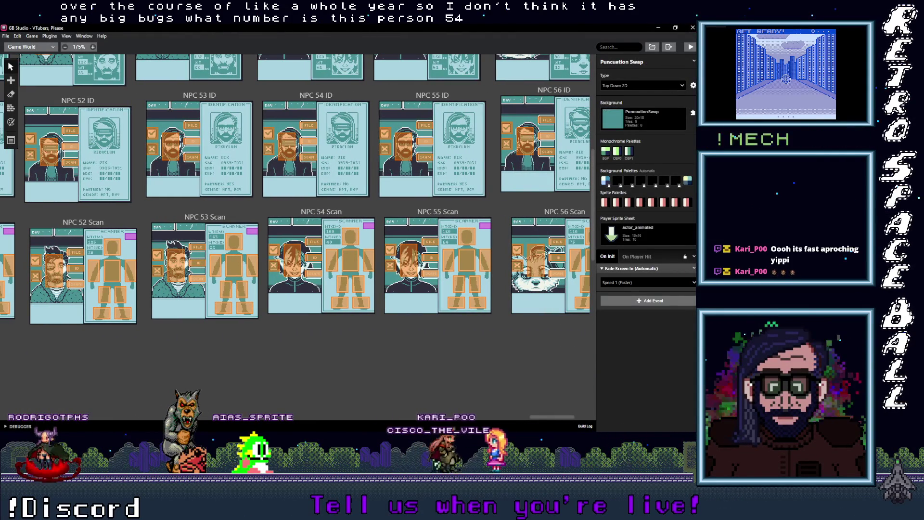
# - Select serial number 2511-2158 in cell A54, then return to GB Studio
pyautogui.hotkey('alt', 'Tab')
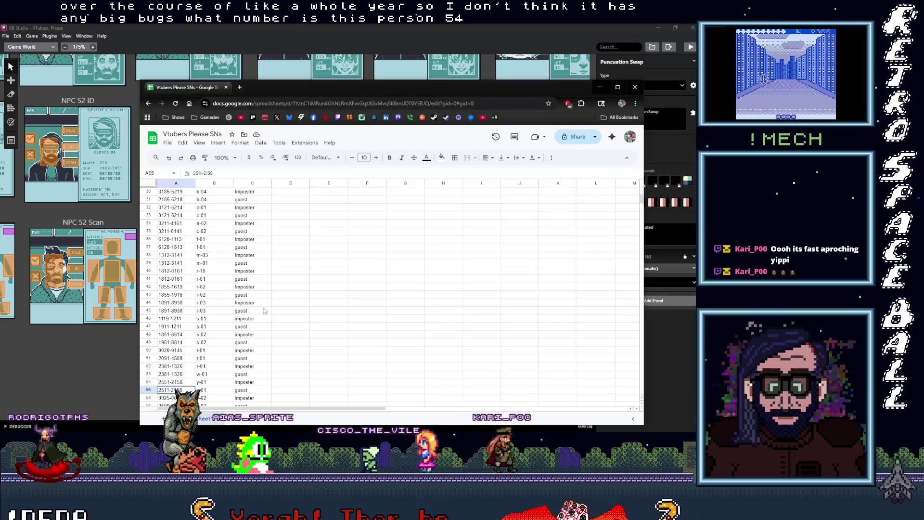
pyautogui.click(184, 384)
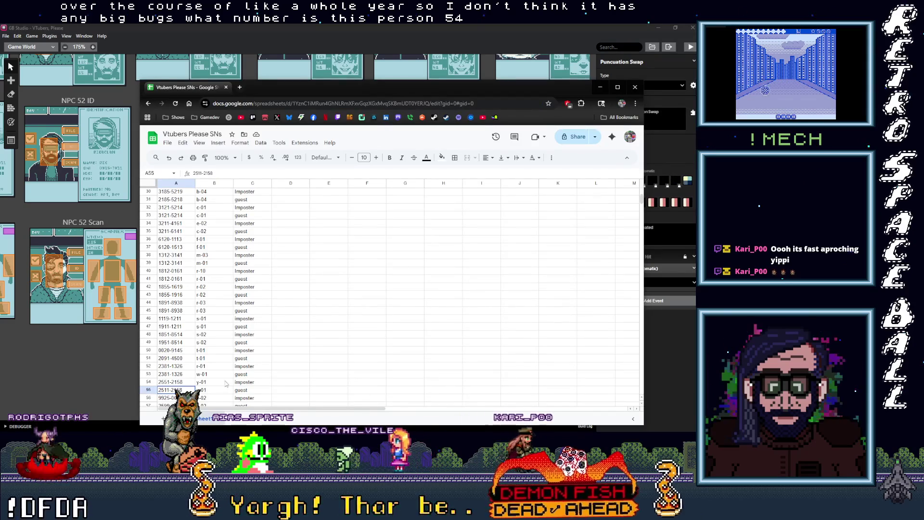
pyautogui.tripleClick(183, 382)
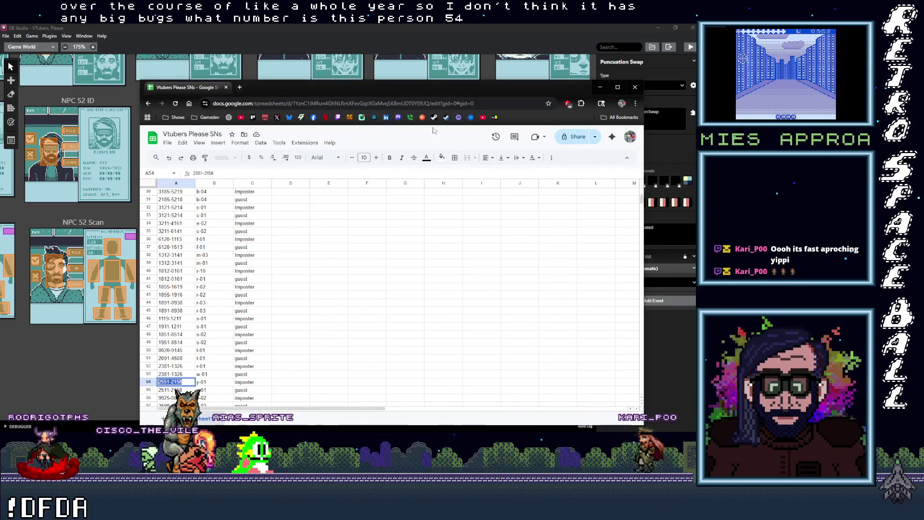
pyautogui.hotkey('alt', 'Tab')
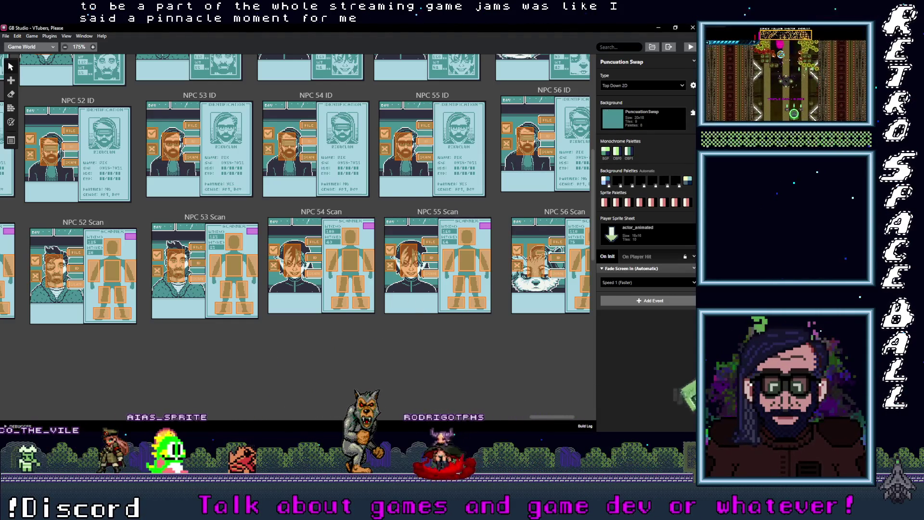
# - Bring ID.ase to the front and select the INFO layer's frame 30 cel
pyautogui.moveTo(696, 130)
pyautogui.click(665, 160)
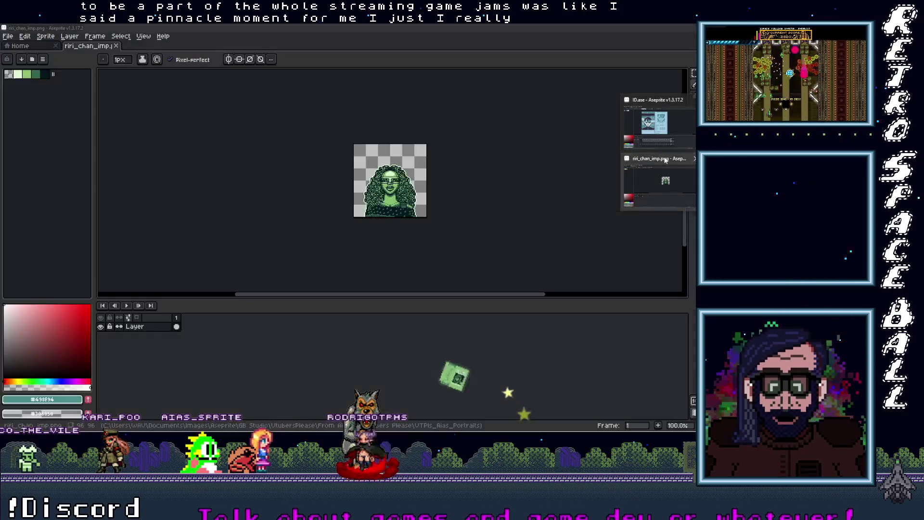
pyautogui.click(652, 120)
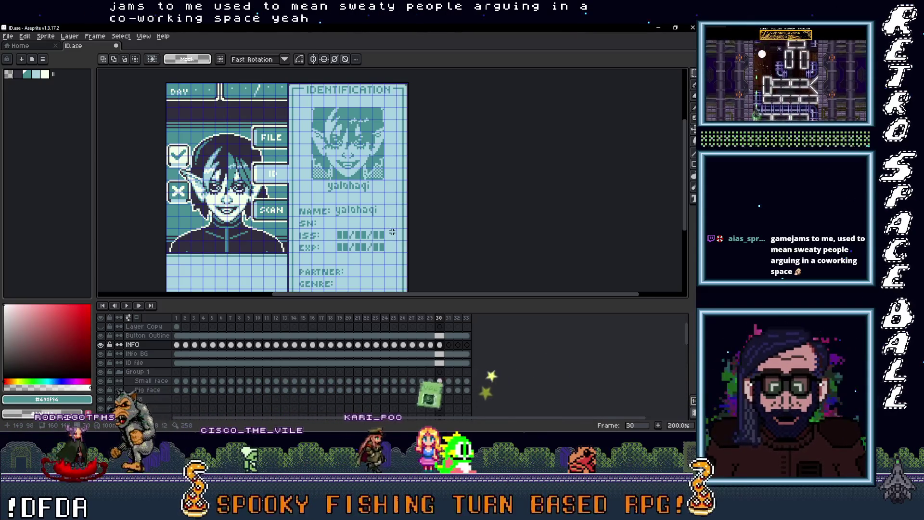
pyautogui.click(440, 345)
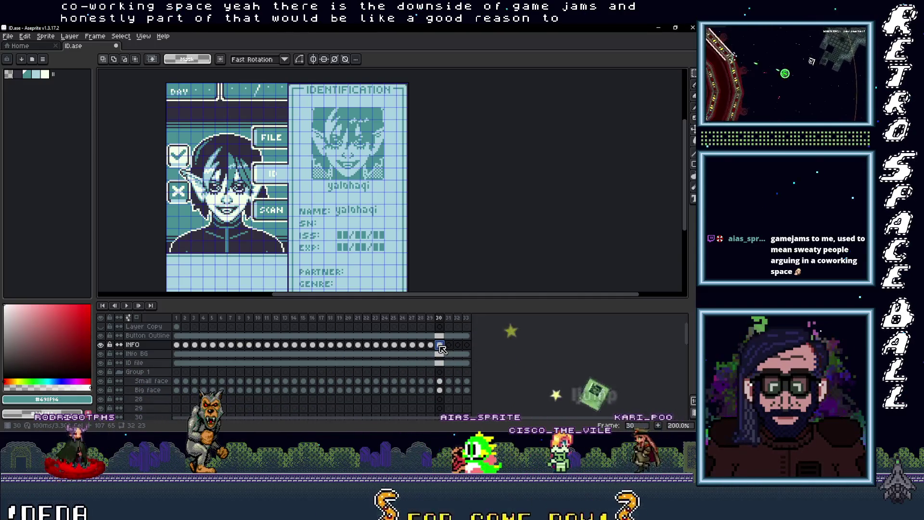
pyautogui.scroll(-2, 330, 231)
# - Check the previous card's filled-in fields for reference and return to frame 30
pyautogui.scroll(2, 330, 231)
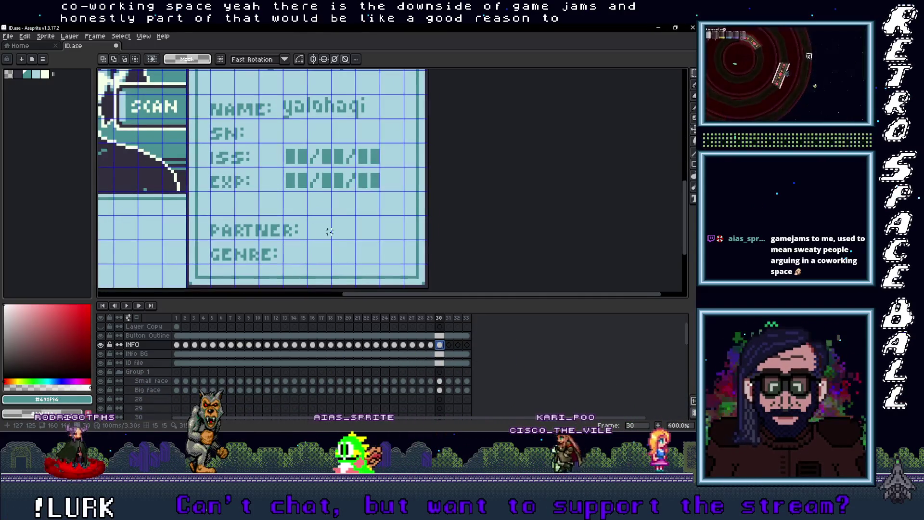
pyautogui.moveTo(309, 216); pyautogui.dragTo(378, 239)
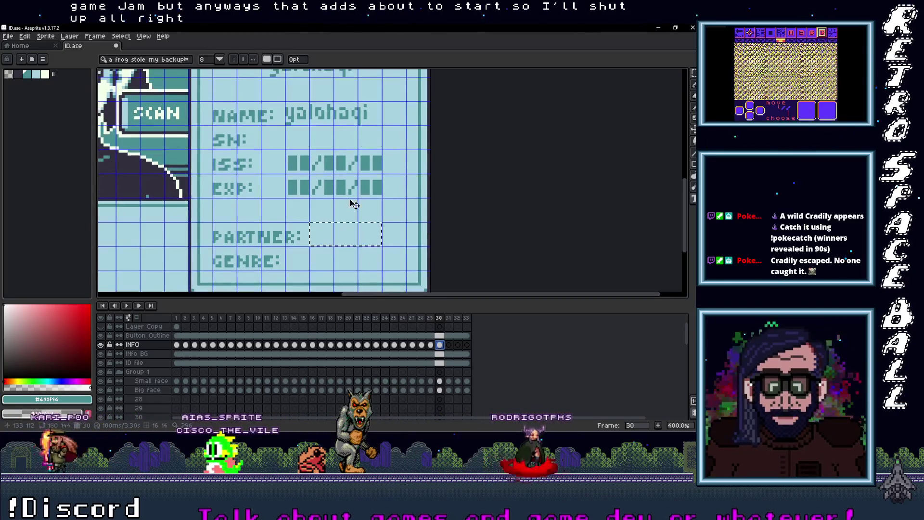
pyautogui.click(431, 318)
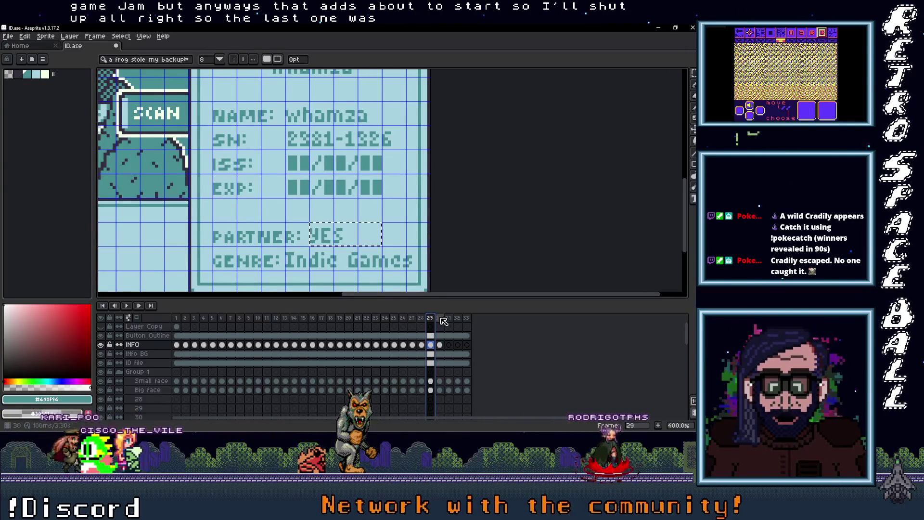
pyautogui.click(441, 318)
pyautogui.scroll(1, 353, 249)
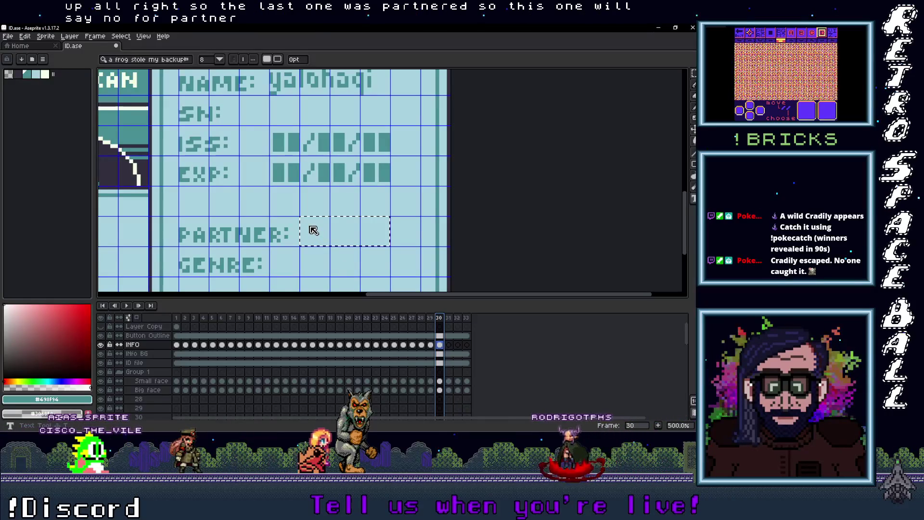
pyautogui.hotkey('ctrl', 'd')
pyautogui.hotkey('shift', 'n')
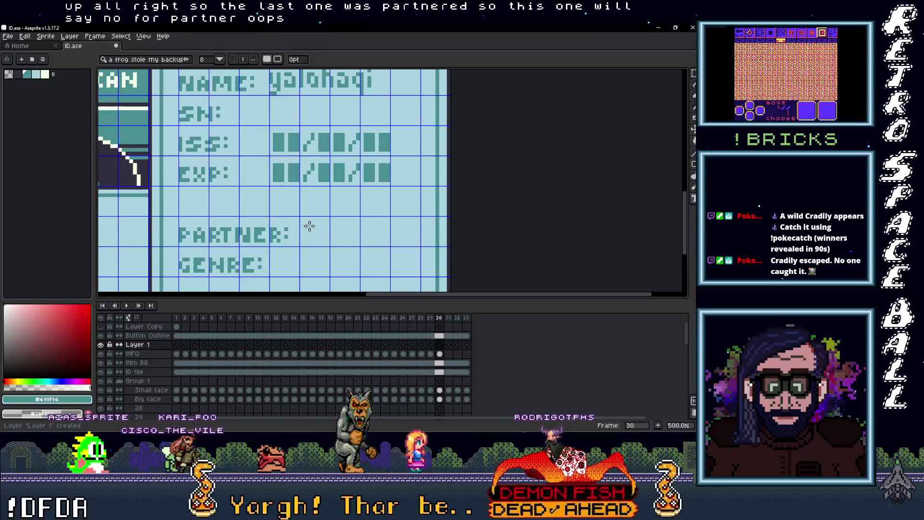
# - Write NO beside PARTNER on frame 30's INFO layer
pyautogui.click(430, 354)
pyautogui.click(440, 354)
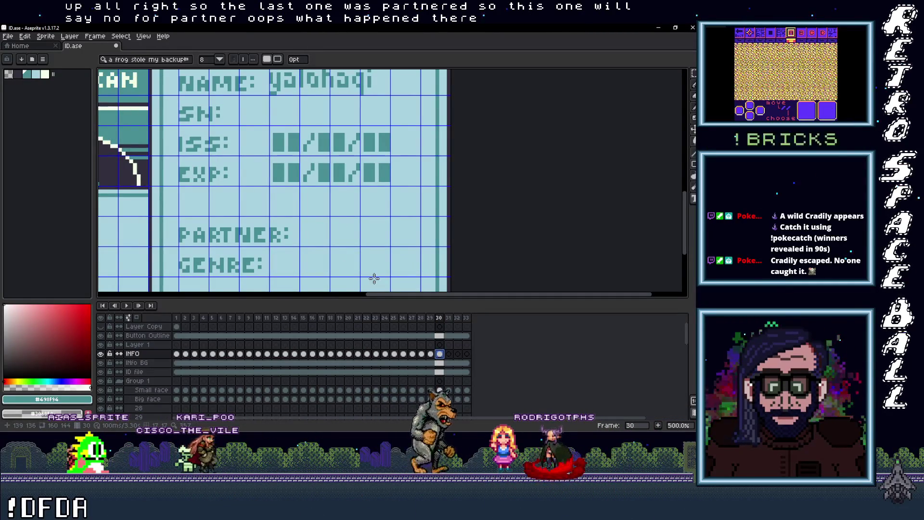
pyautogui.moveTo(299, 217); pyautogui.dragTo(390, 246)
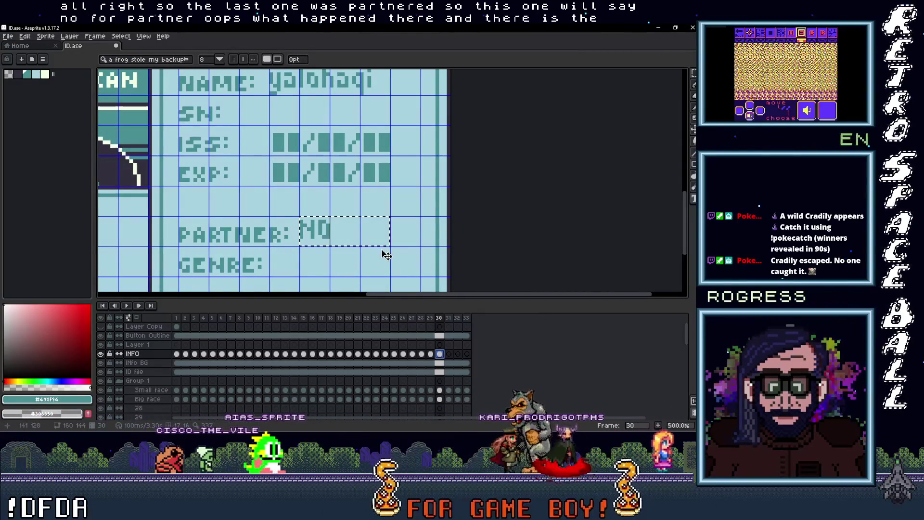
pyautogui.press('Down')
pyautogui.press('Return')
pyautogui.scroll(-2, 384, 264)
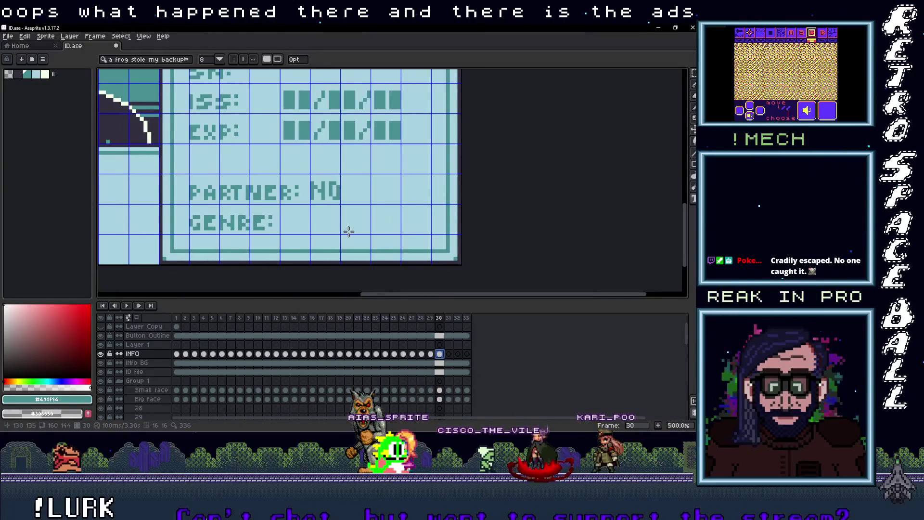
pyautogui.scroll(1, 317, 221)
# - Write Game Dev beside GENRE on the card
pyautogui.moveTo(269, 202); pyautogui.dragTo(447, 234)
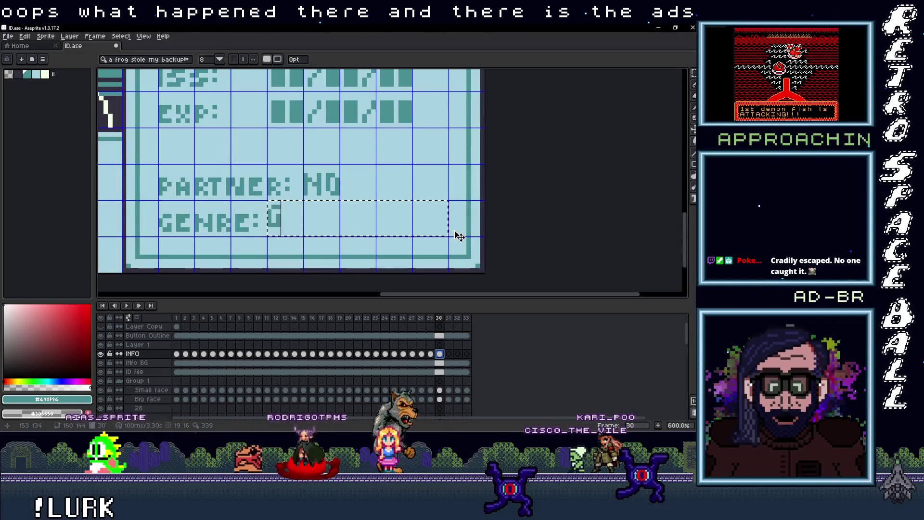
pyautogui.write('ame Dev')
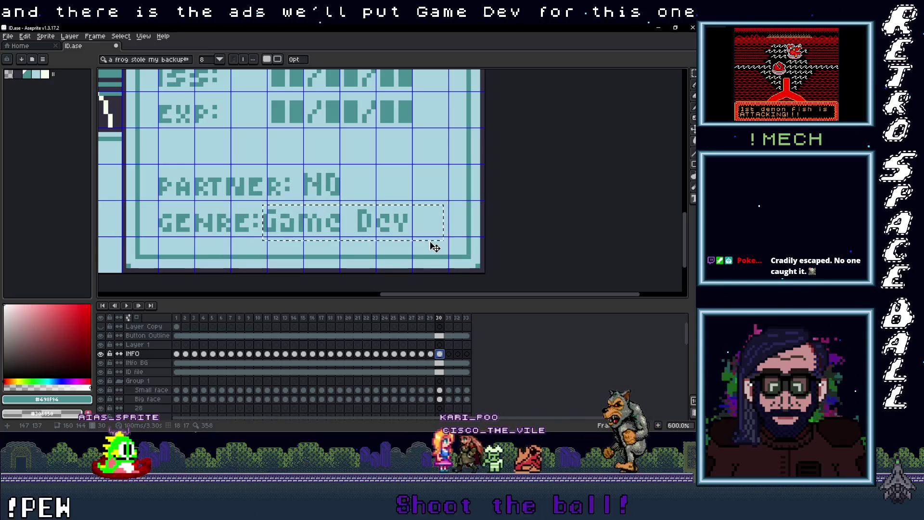
pyautogui.click(439, 251)
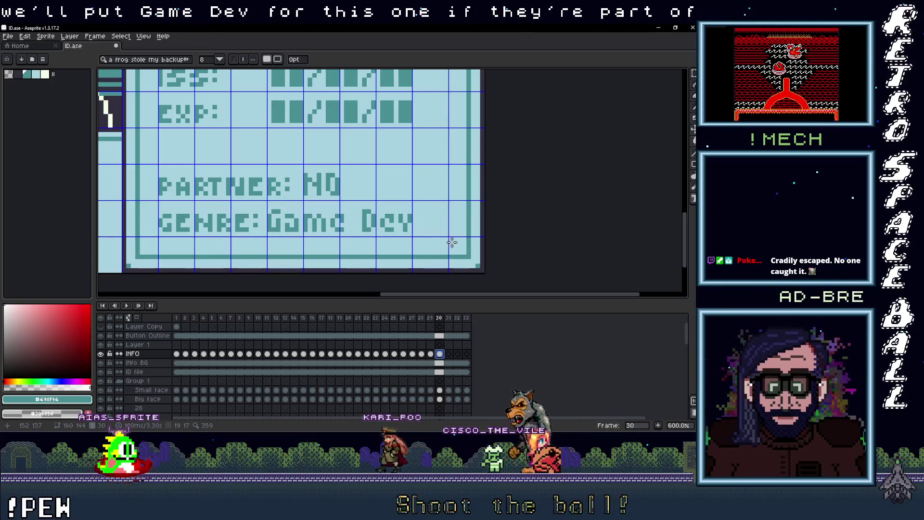
# - Link the INFO cels of frames 30 and 31
pyautogui.moveTo(441, 354); pyautogui.dragTo(449, 355)
pyautogui.rightClick(448, 354)
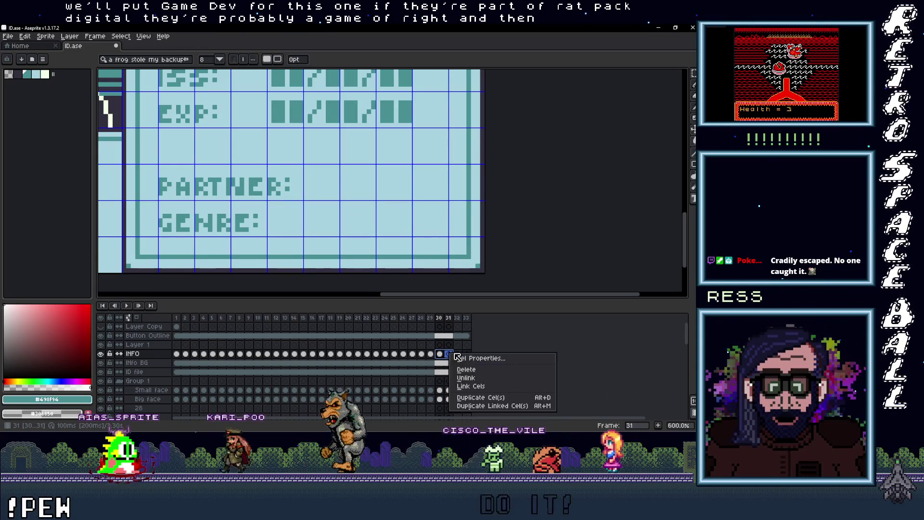
pyautogui.click(470, 387)
pyautogui.click(450, 355)
pyautogui.rightClick(450, 355)
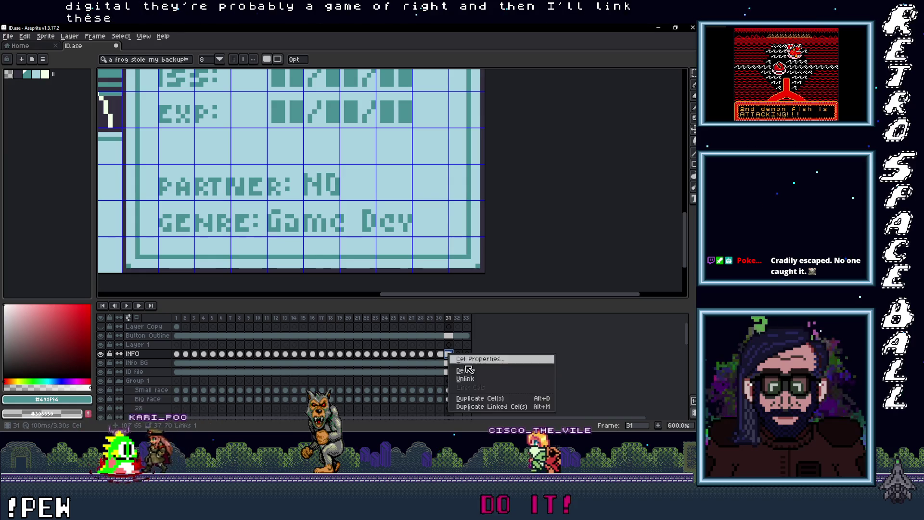
pyautogui.scroll(-2, 354, 135)
pyautogui.scroll(2, 361, 215)
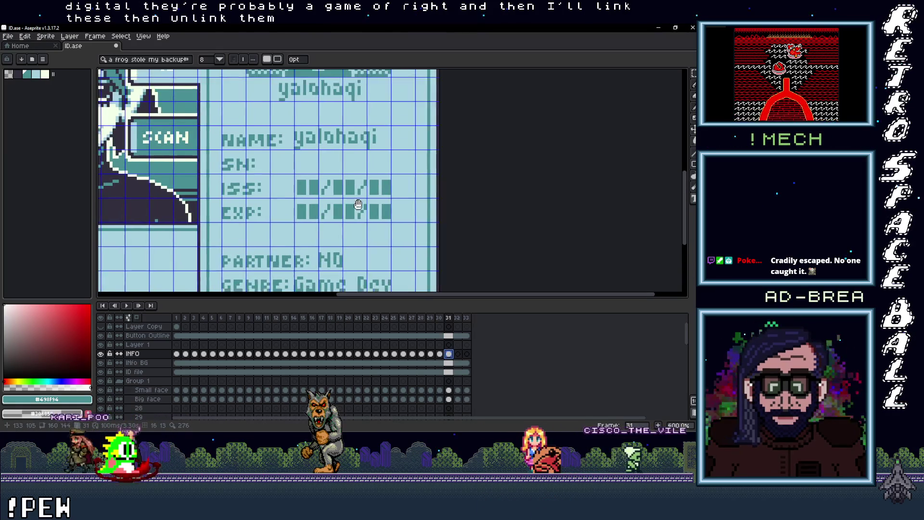
# - Copy serial 2511-2158 from cell A54 into the SN field, then undo it on the wrong frame
pyautogui.hotkey('alt', 'Tab')
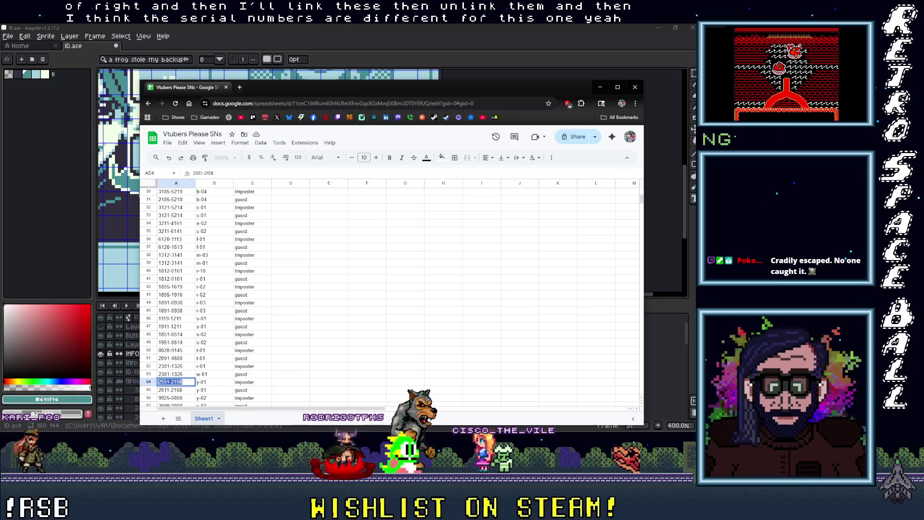
pyautogui.moveTo(185, 382); pyautogui.dragTo(135, 384)
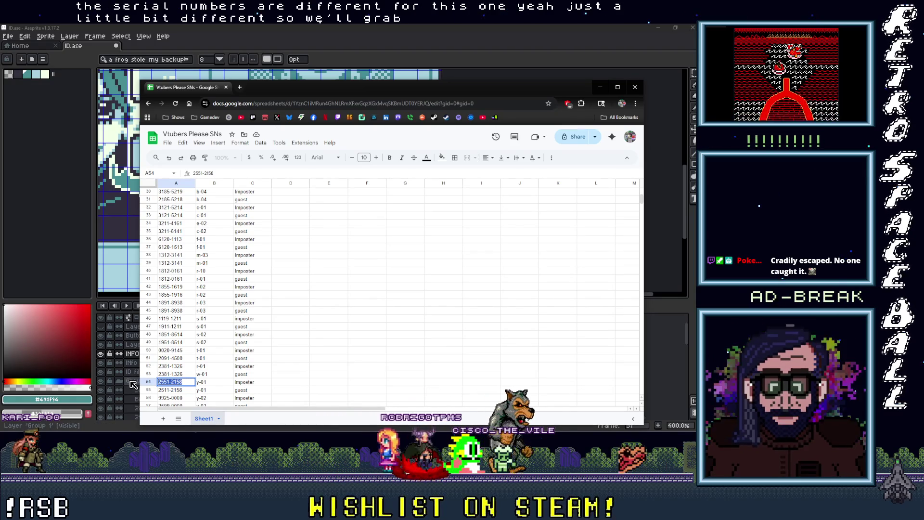
pyautogui.click(600, 33)
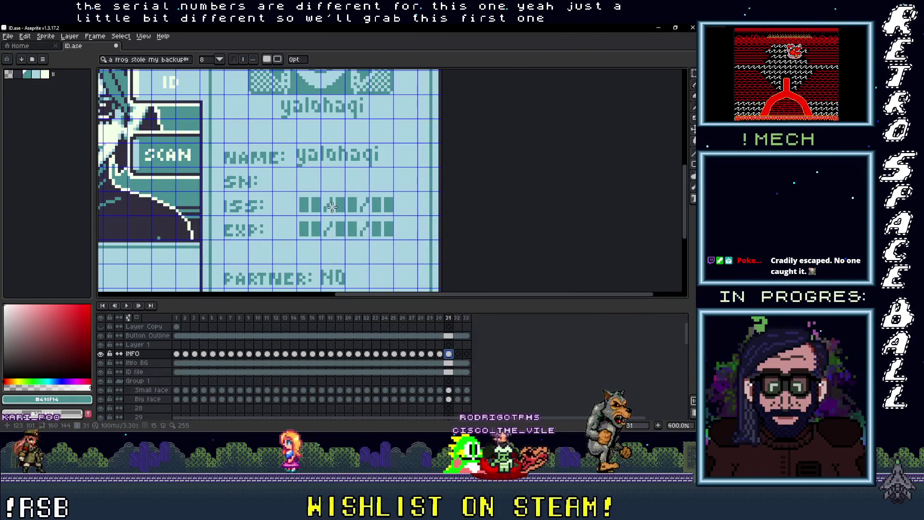
pyautogui.scroll(1, 333, 207)
pyautogui.moveTo(289, 157); pyautogui.dragTo(360, 177)
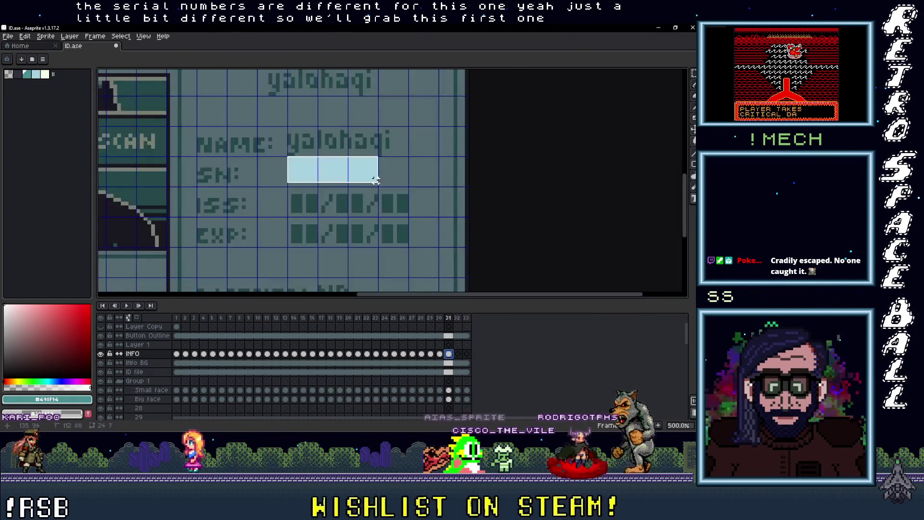
pyautogui.hotkey('ctrl', 'v')
pyautogui.press('Return')
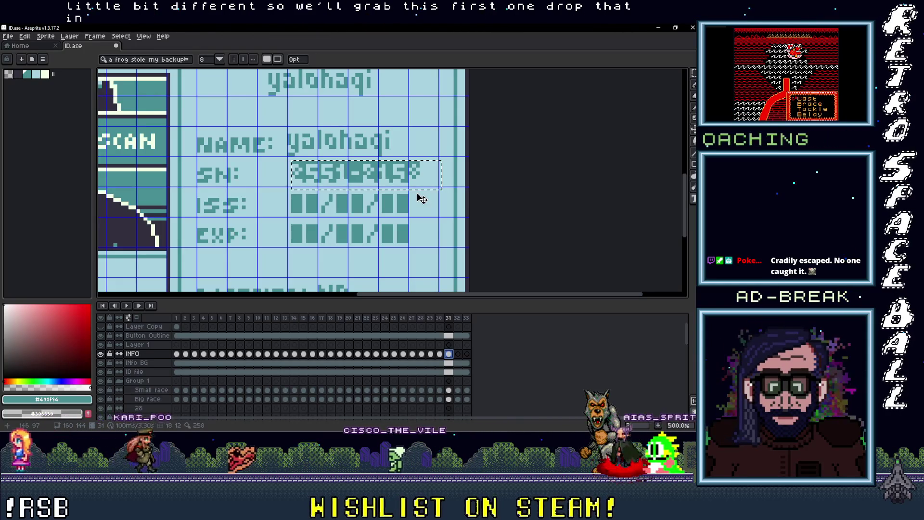
pyautogui.click(435, 218)
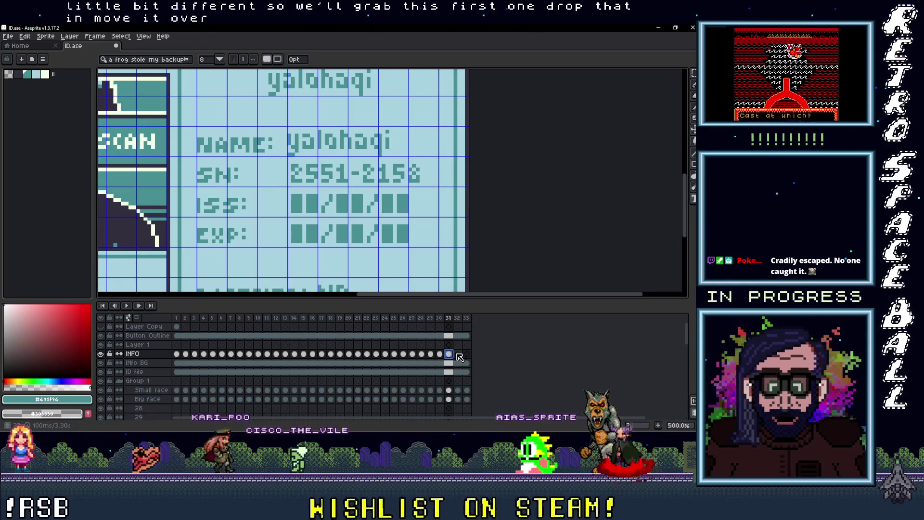
pyautogui.hotkey('ctrl', 'z')
pyautogui.click(440, 354)
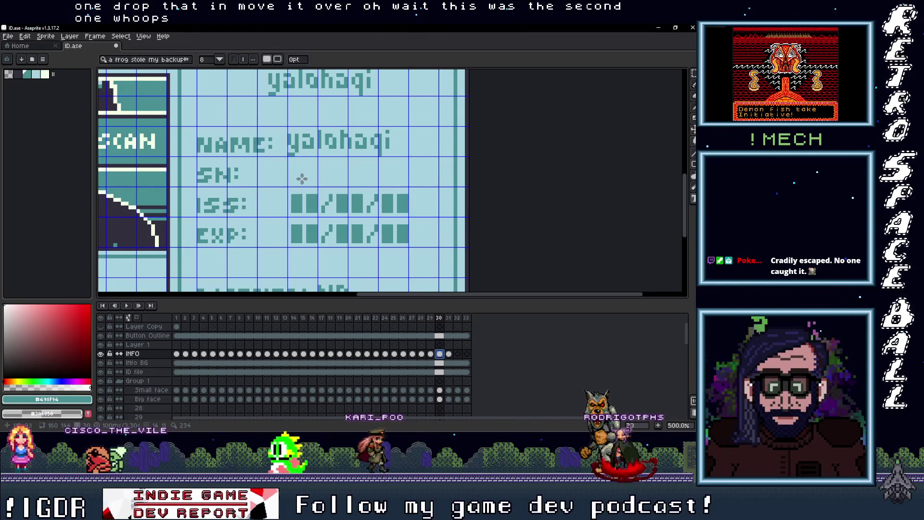
pyautogui.moveTo(288, 156); pyautogui.dragTo(438, 185)
pyautogui.write('4531-8453')
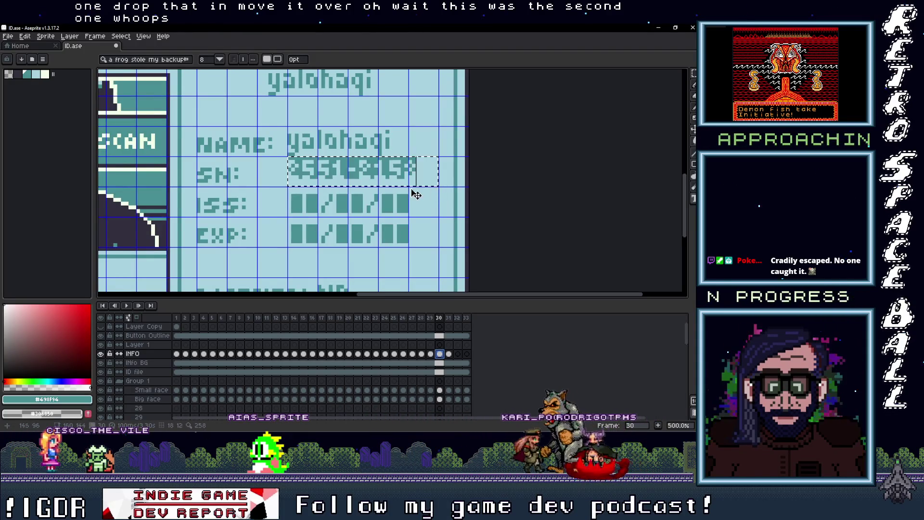
pyautogui.moveTo(417, 190); pyautogui.dragTo(424, 199)
pyautogui.hotkey('ctrl', 'z')
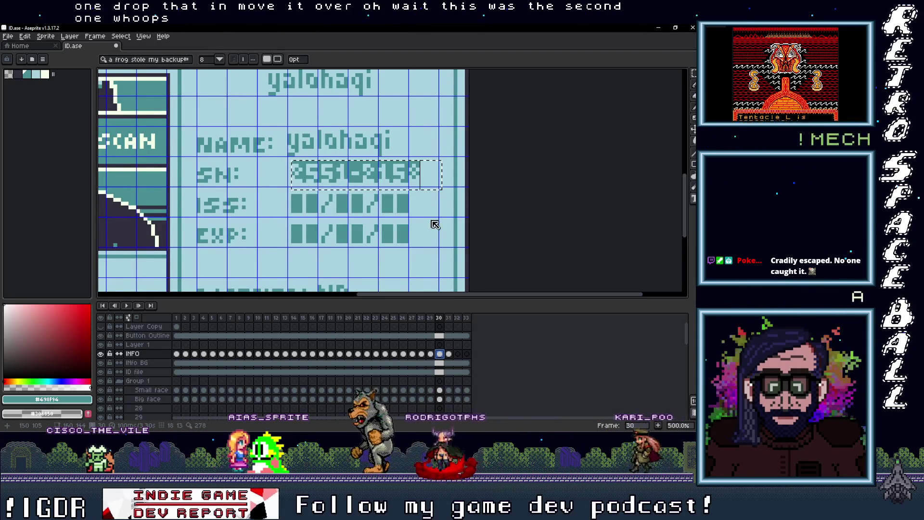
pyautogui.hotkey('ctrl', 'd')
# - Paste serial 2511-2158 into frame 31's SN field and align it
pyautogui.click(448, 354)
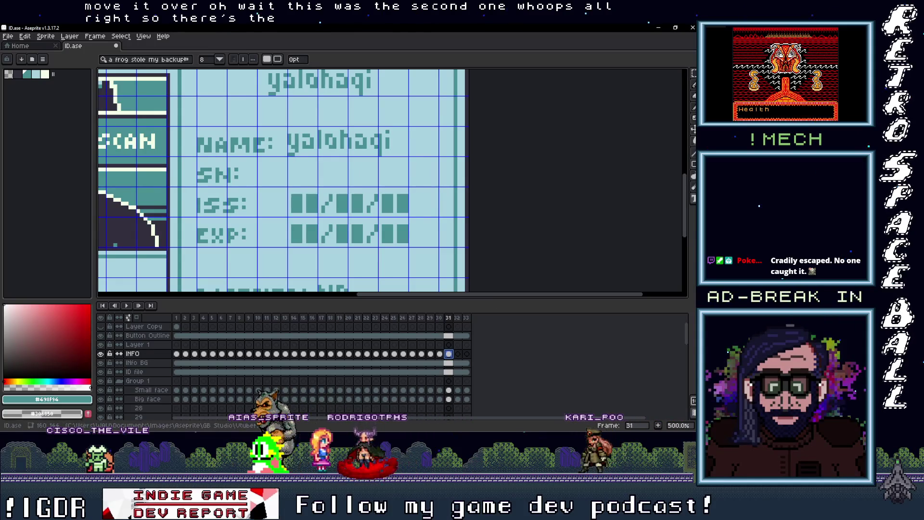
pyautogui.click(647, 127)
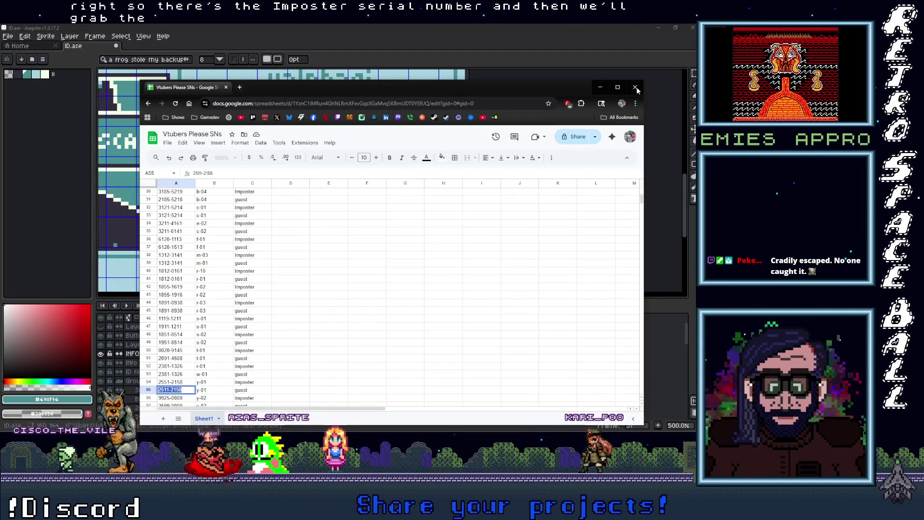
pyautogui.click(659, 103)
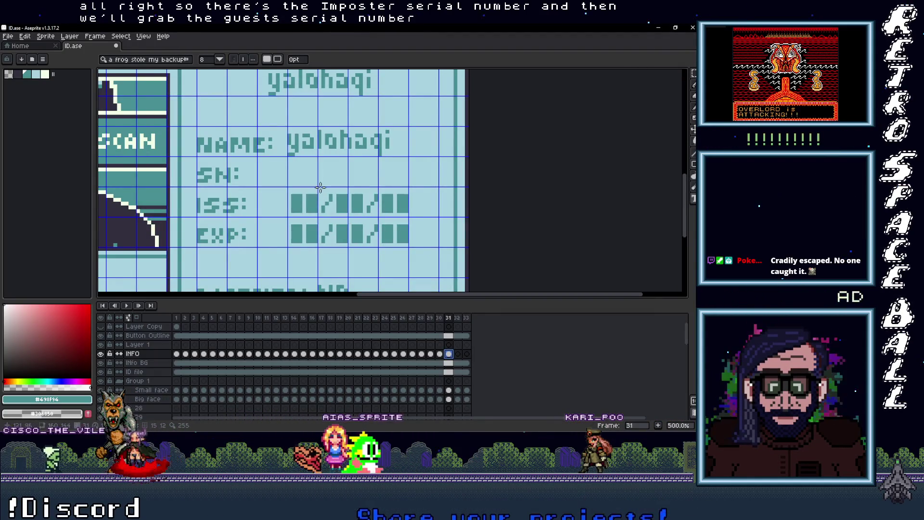
pyautogui.moveTo(288, 158); pyautogui.dragTo(437, 186)
pyautogui.hotkey('ctrl', 'v')
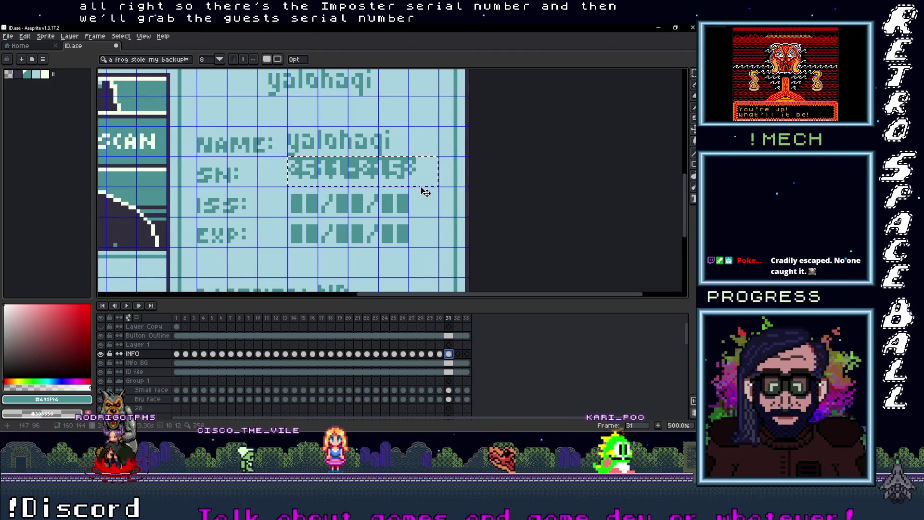
pyautogui.press('Right')
pyautogui.press('Down')
pyautogui.press('Return')
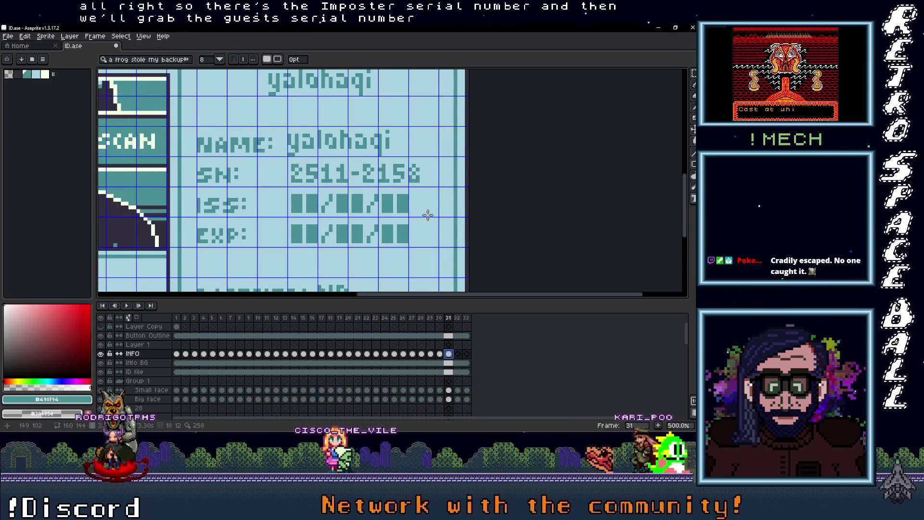
pyautogui.scroll(-3, 434, 212)
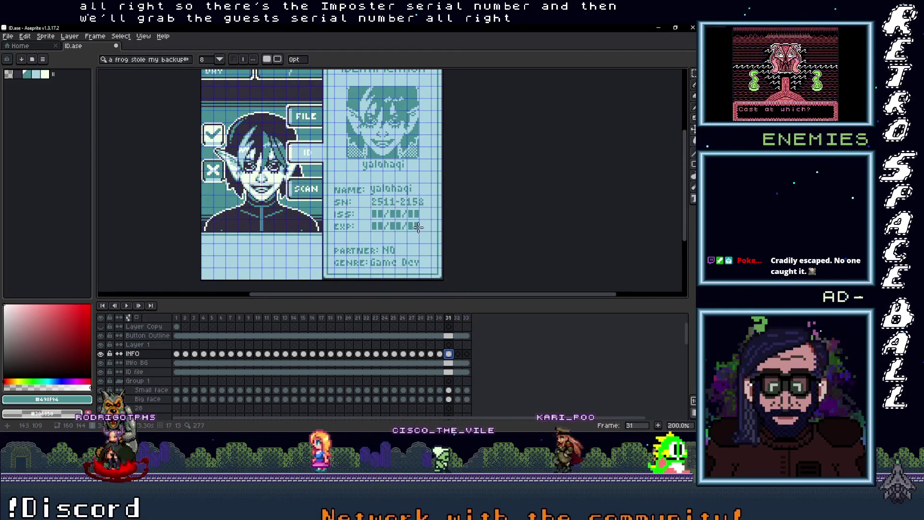
pyautogui.moveTo(429, 260); pyautogui.dragTo(416, 273)
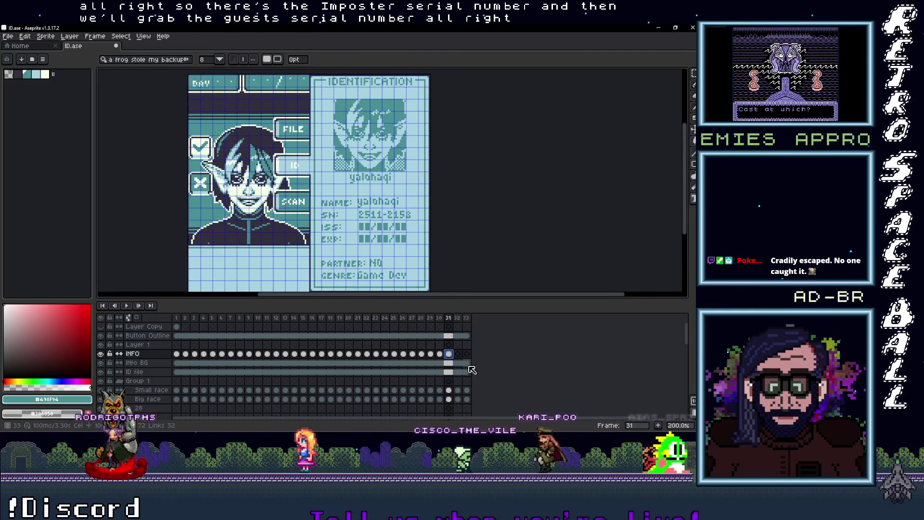
# - Flip between ID card frames 30, 31 and 32, settling on frame 32's empty fox-face card
pyautogui.click(439, 318)
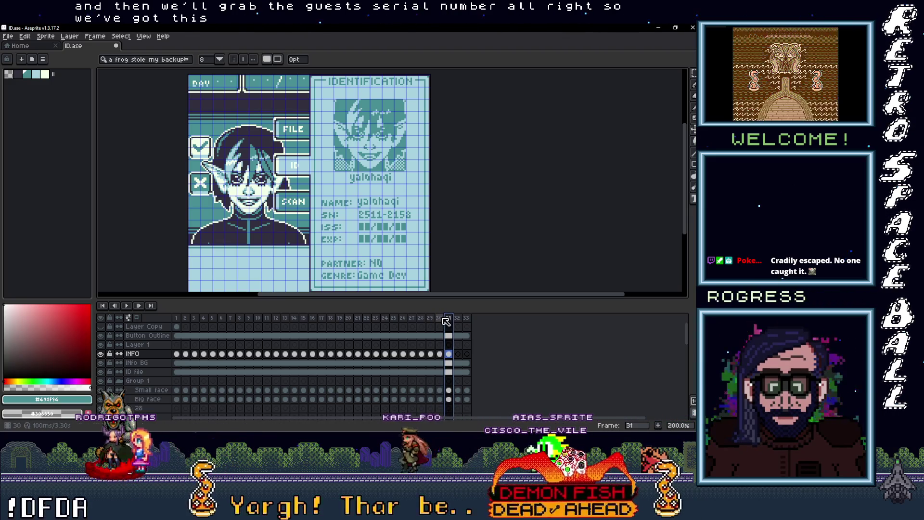
pyautogui.click(448, 318)
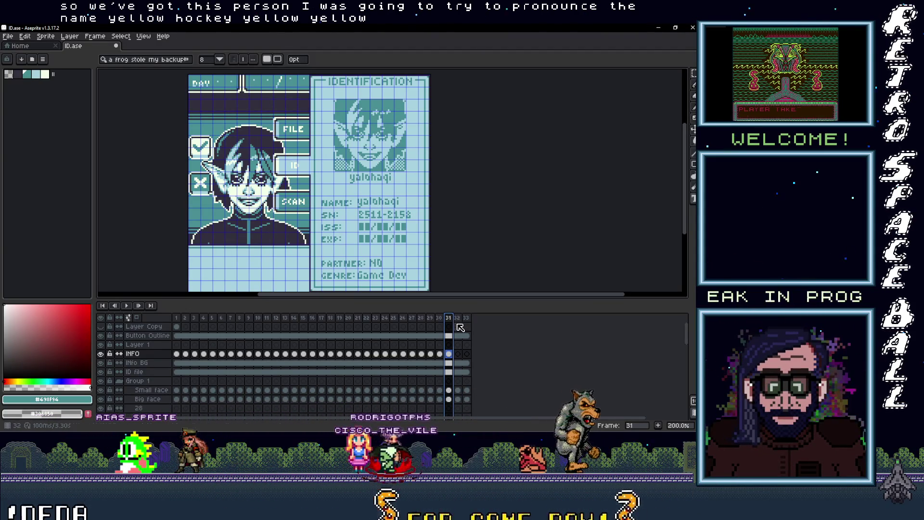
pyautogui.click(457, 318)
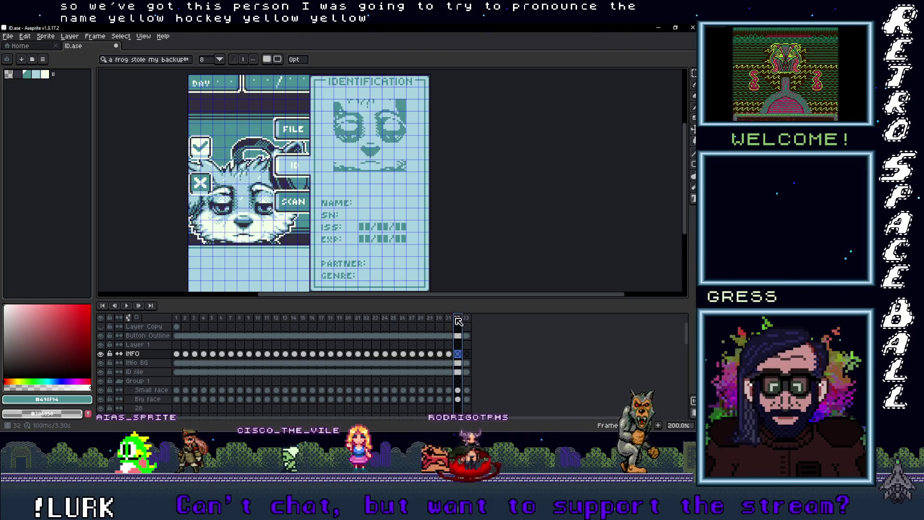
pyautogui.click(450, 319)
pyautogui.click(457, 318)
pyautogui.click(453, 320)
pyautogui.click(456, 319)
pyautogui.click(449, 322)
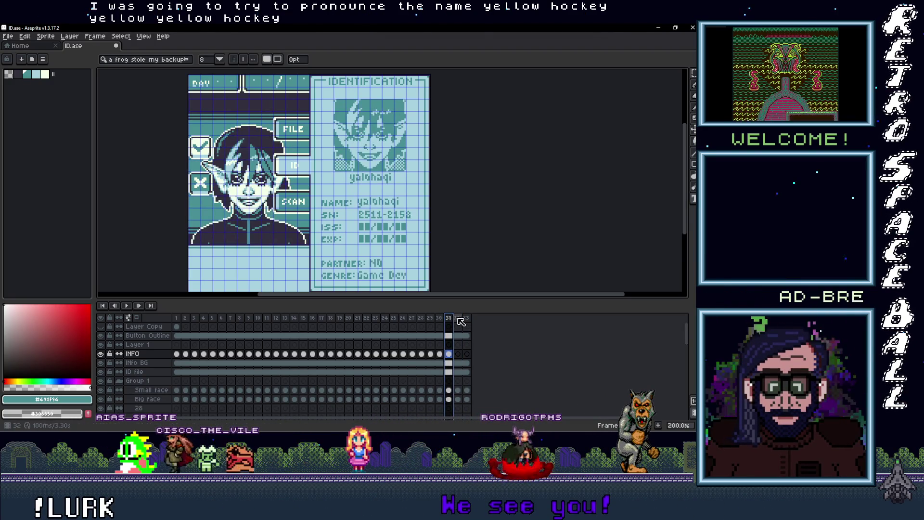
pyautogui.click(457, 319)
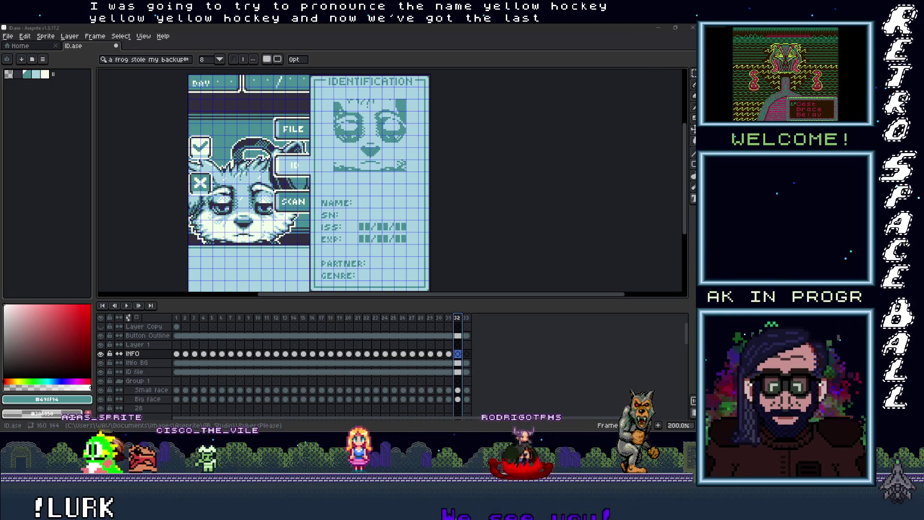
pyautogui.moveTo(675, 143)
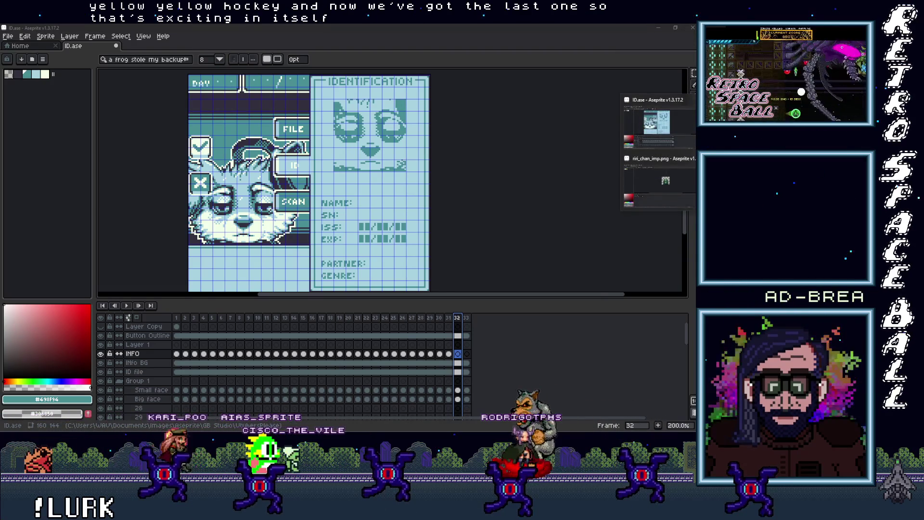
pyautogui.click(693, 159)
pyautogui.click(651, 331)
pyautogui.click(645, 331)
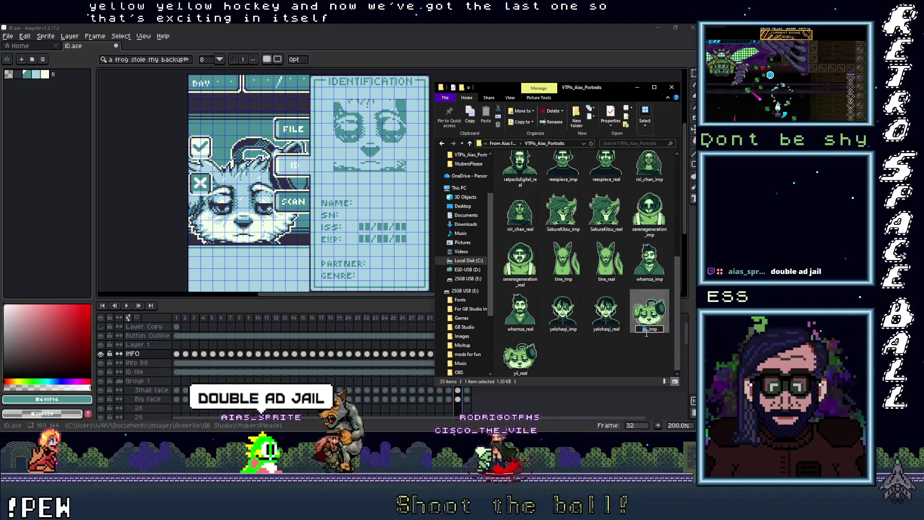
pyautogui.rightClick(647, 331)
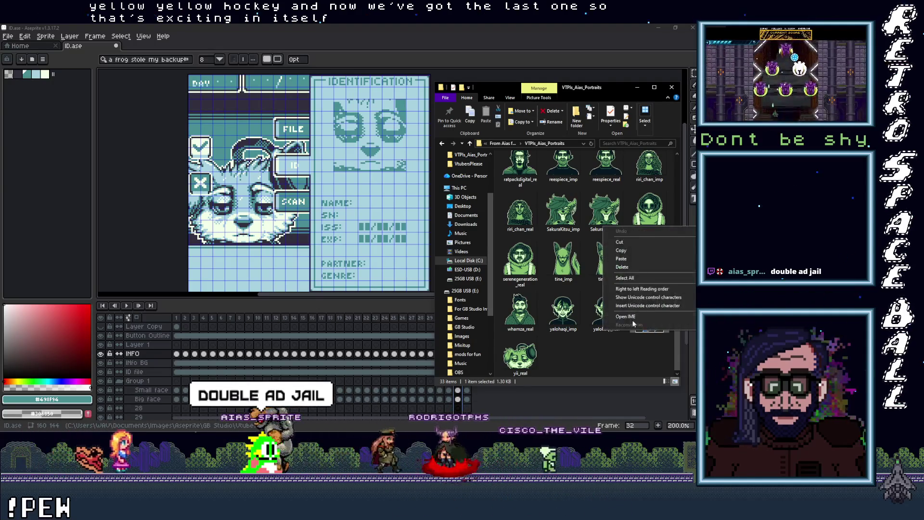
pyautogui.click(639, 251)
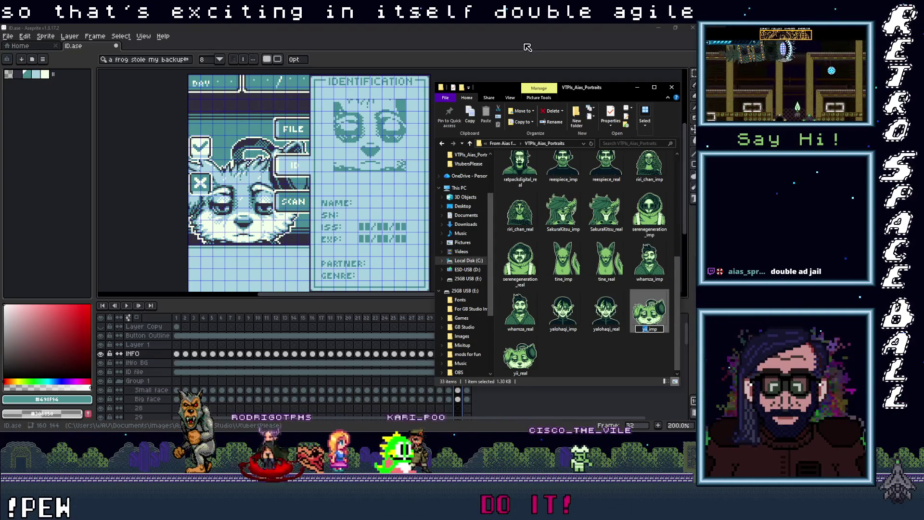
pyautogui.click(444, 195)
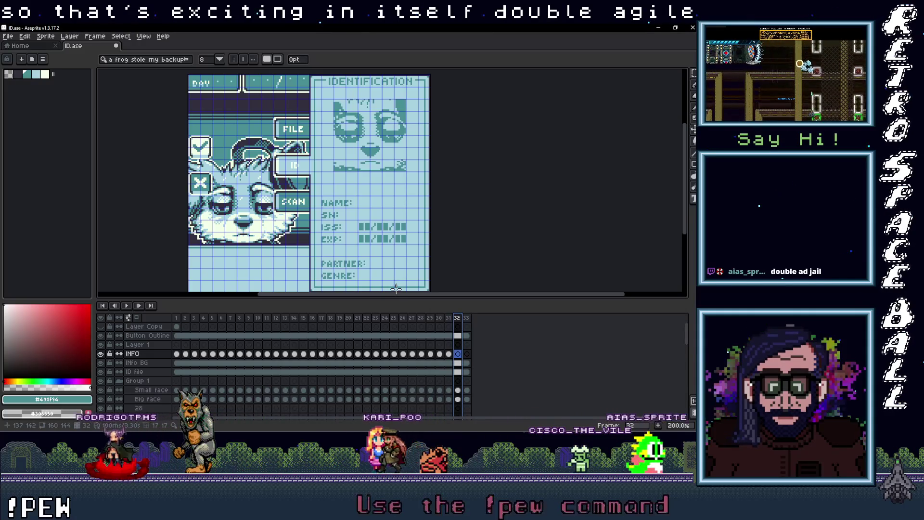
# - Write the name Yii under the face on frame 32 and nudge it slightly right
pyautogui.moveTo(390, 278); pyautogui.dragTo(381, 260)
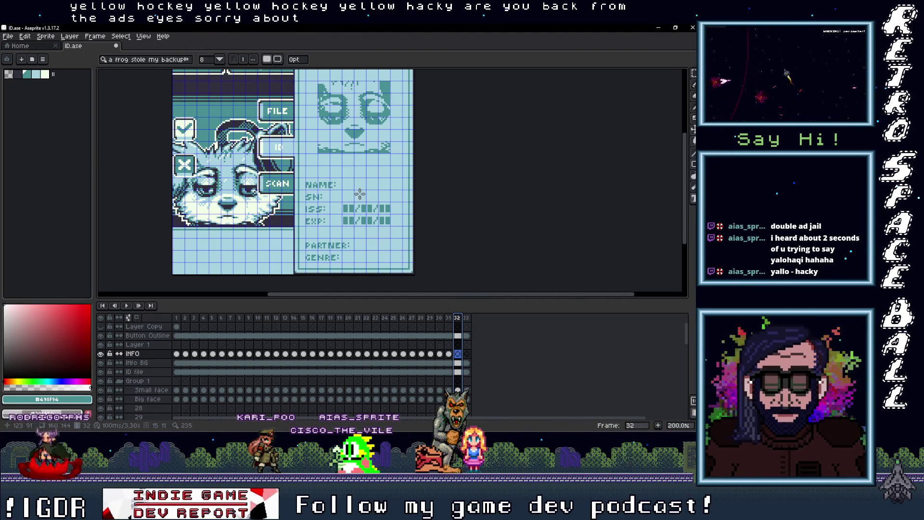
pyautogui.scroll(1, 362, 218)
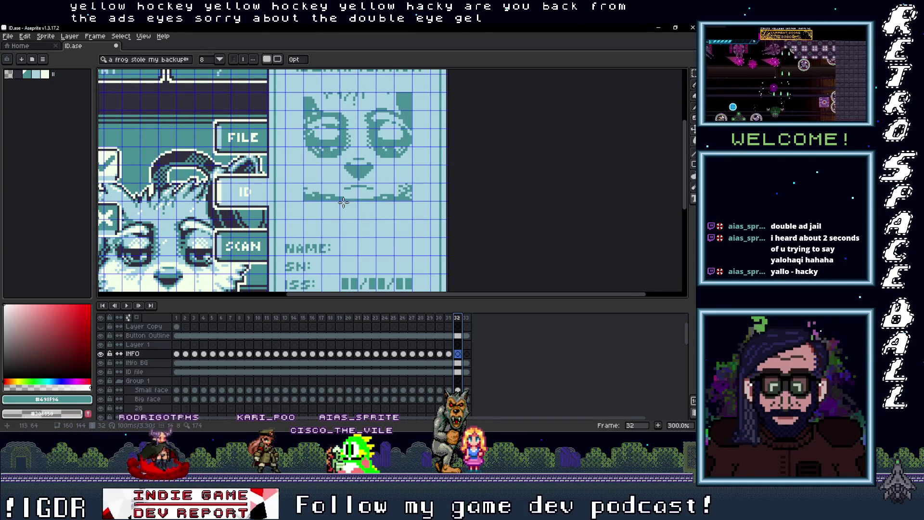
pyautogui.moveTo(340, 200); pyautogui.dragTo(392, 218)
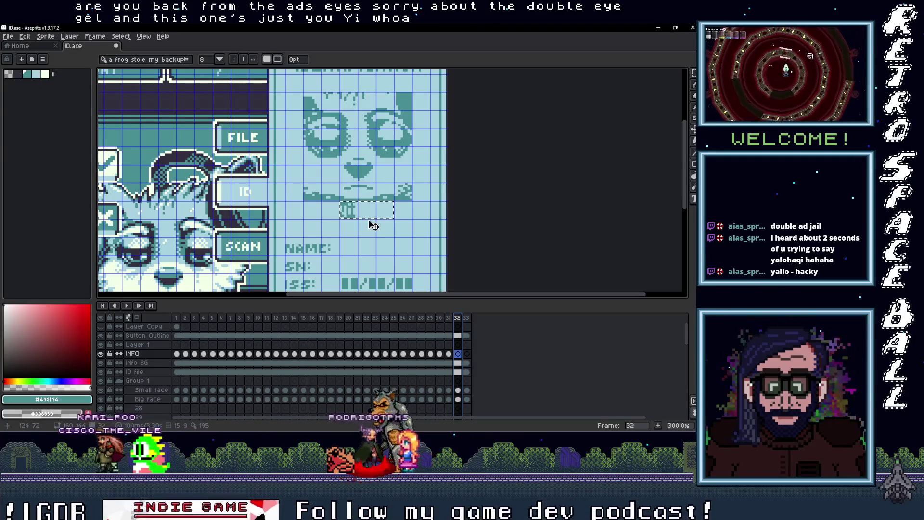
pyautogui.moveTo(372, 221); pyautogui.dragTo(375, 224)
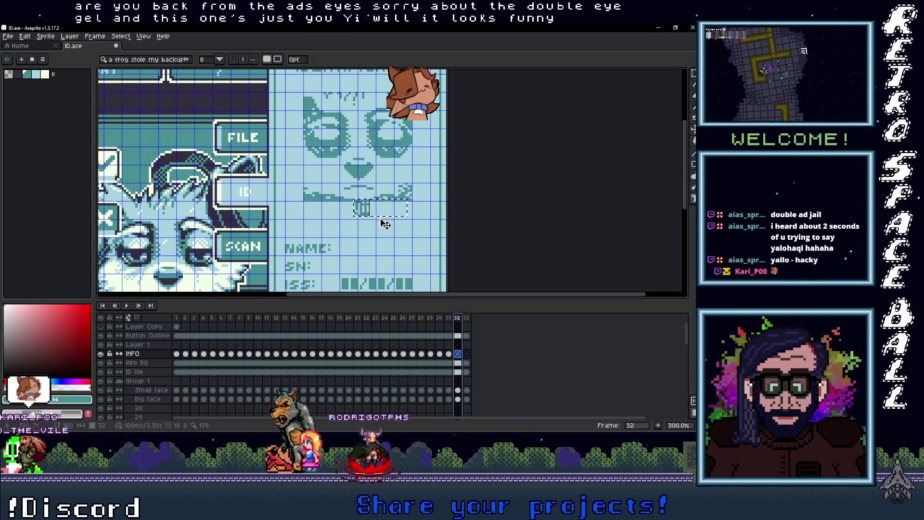
# - Select the Yii name and place a copy of it beside NAME: on the card
pyautogui.scroll(3, 385, 243)
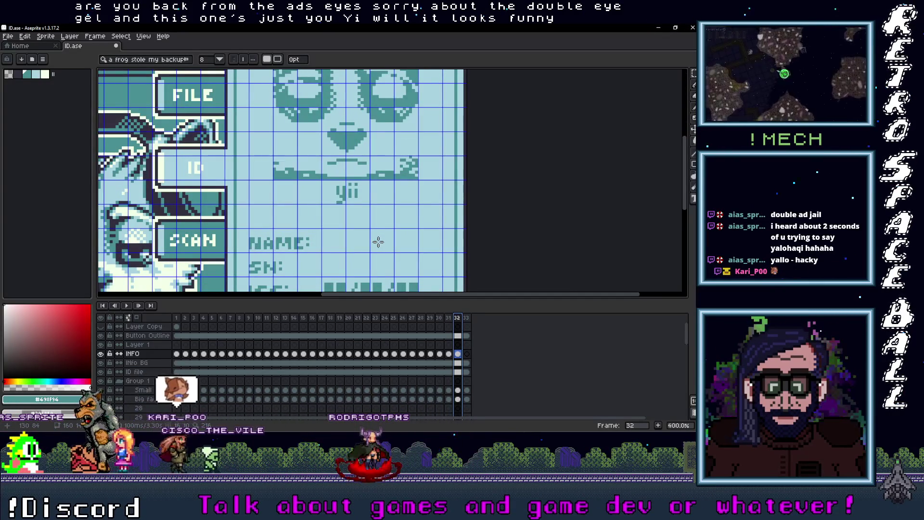
pyautogui.press('m')
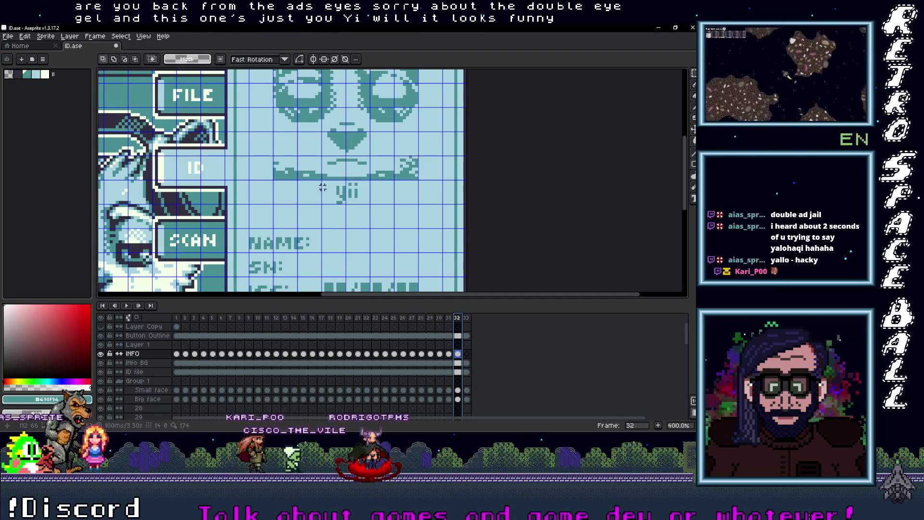
pyautogui.moveTo(322, 182)
pyautogui.mouseDown()
pyautogui.moveTo(351, 188)
pyautogui.moveTo(366, 245)
pyautogui.moveTo(355, 249)
pyautogui.mouseUp()
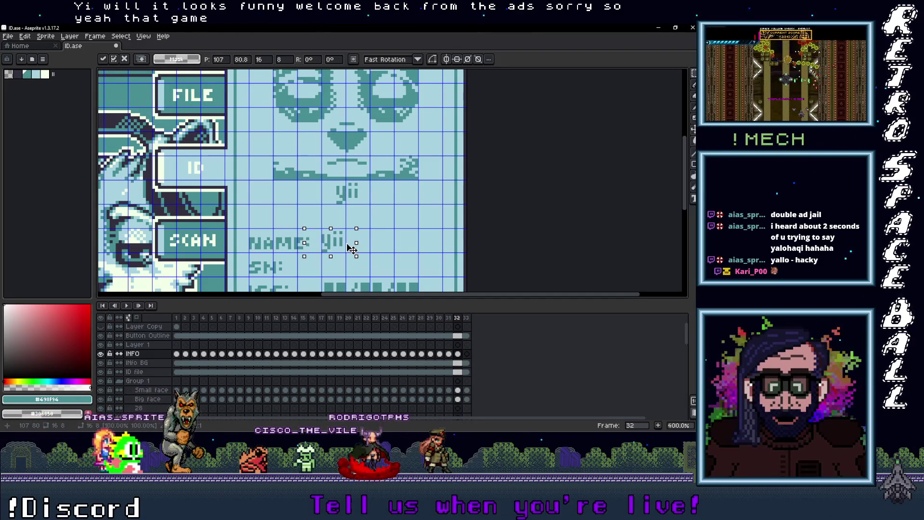
pyautogui.click(407, 253)
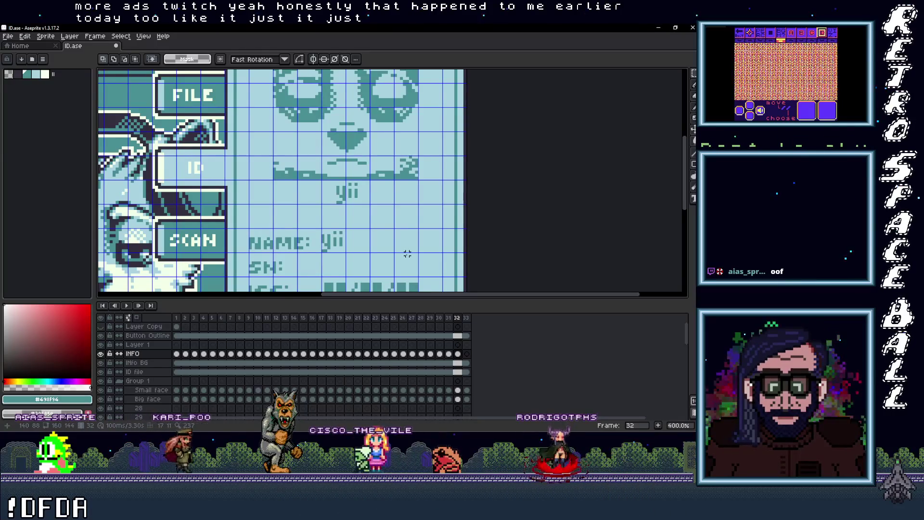
# - Check the filled-in card on frame 31 for reference, then return to frame 32
pyautogui.scroll(-1, 367, 244)
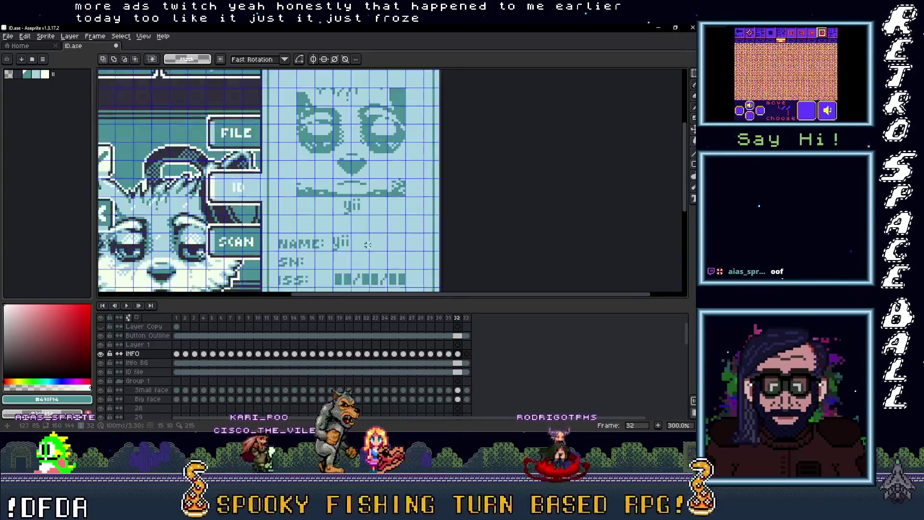
pyautogui.scroll(-3, 347, 222)
pyautogui.scroll(1, 312, 194)
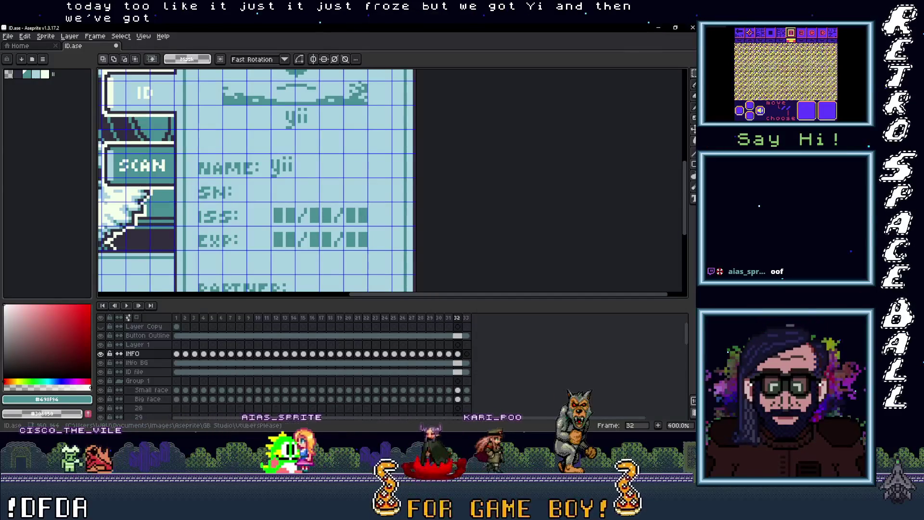
pyautogui.scroll(-3, 302, 221)
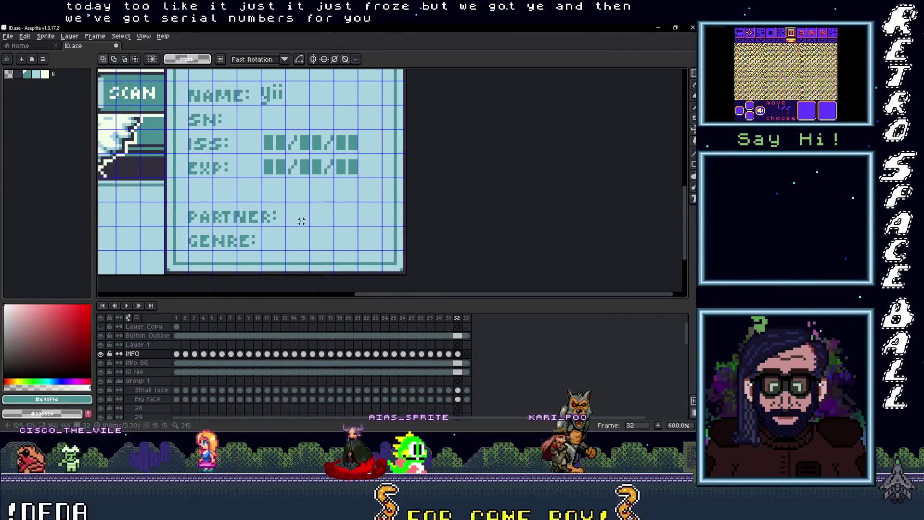
pyautogui.click(451, 318)
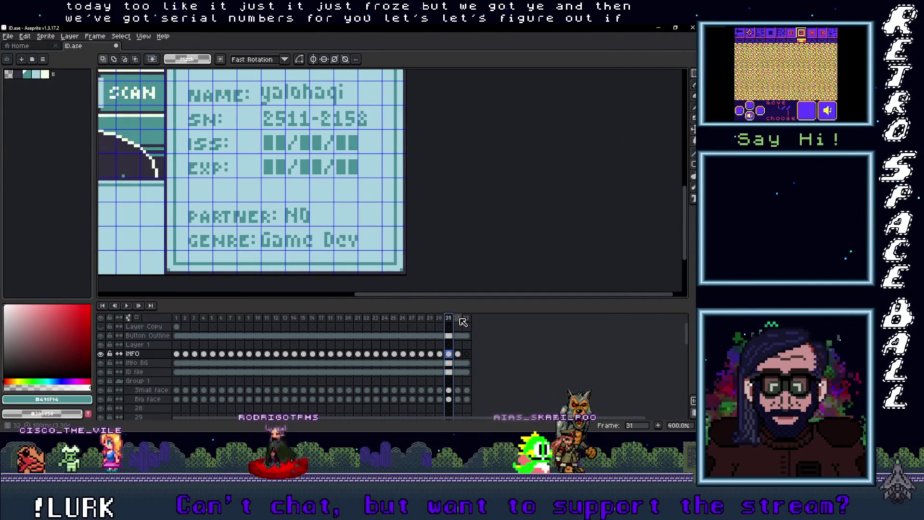
pyautogui.click(457, 318)
# - Add the text YES beside PARTNER: on frame 32's card
pyautogui.scroll(2, 294, 203)
pyautogui.press('t')
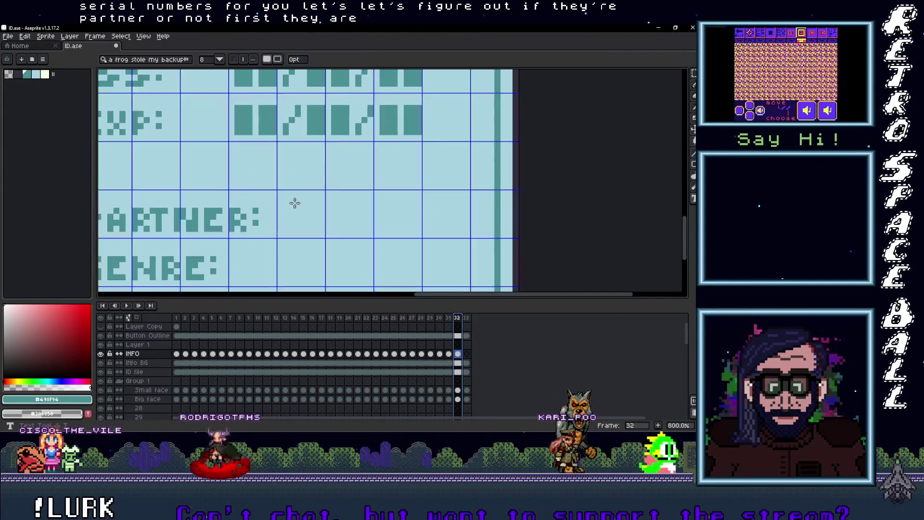
pyautogui.scroll(1, 294, 203)
pyautogui.moveTo(277, 190); pyautogui.dragTo(422, 238)
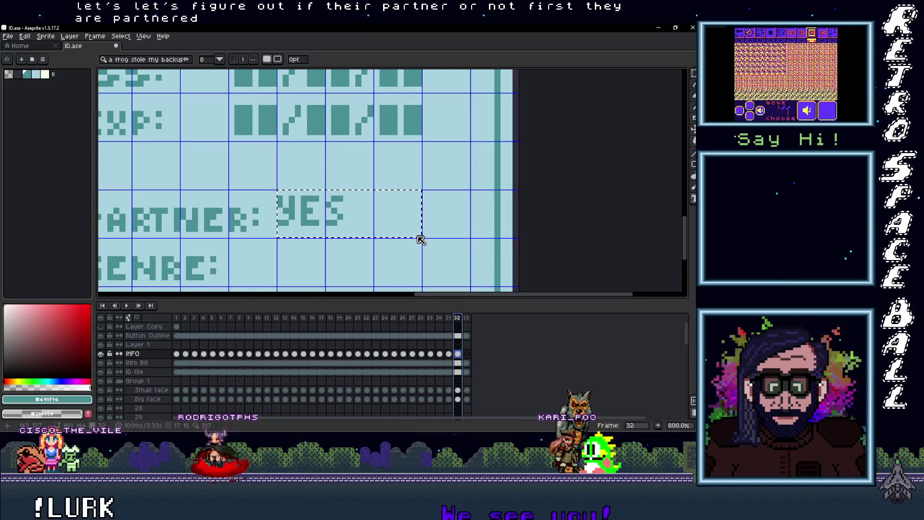
pyautogui.press('Return')
# - Add Game Dev beside GENRE:, nudged down one pixel
pyautogui.scroll(-2, 388, 264)
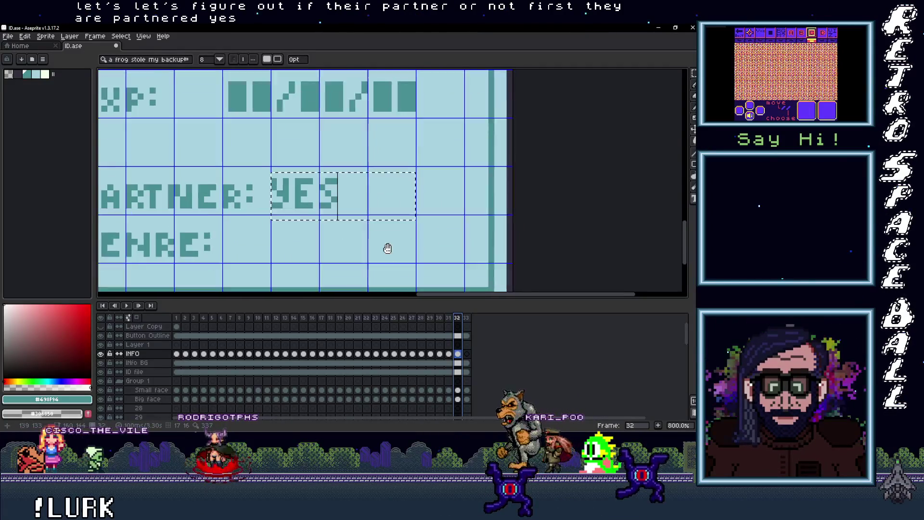
pyautogui.moveTo(230, 183)
pyautogui.mouseDown()
pyautogui.moveTo(284, 207)
pyautogui.moveTo(470, 233)
pyautogui.mouseUp()
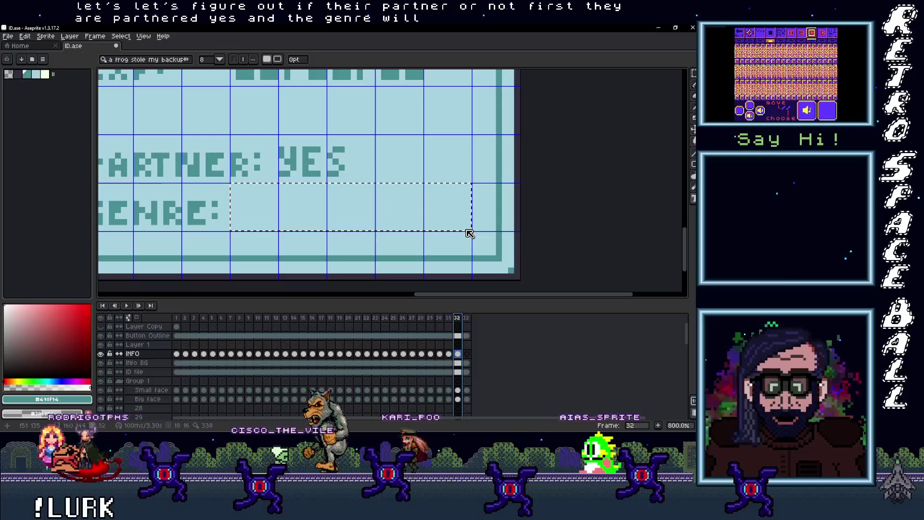
pyautogui.write('Game Dev')
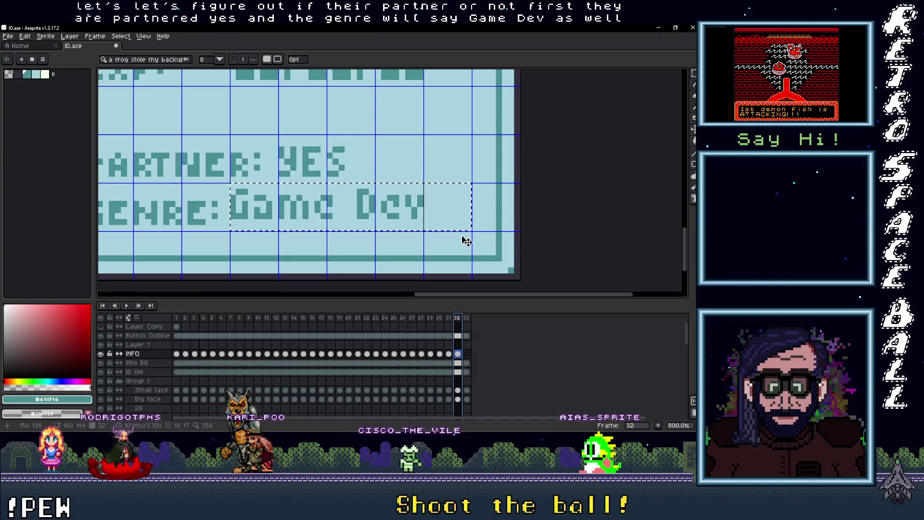
pyautogui.moveTo(466, 240); pyautogui.dragTo(466, 245)
pyautogui.scroll(-3, 466, 256)
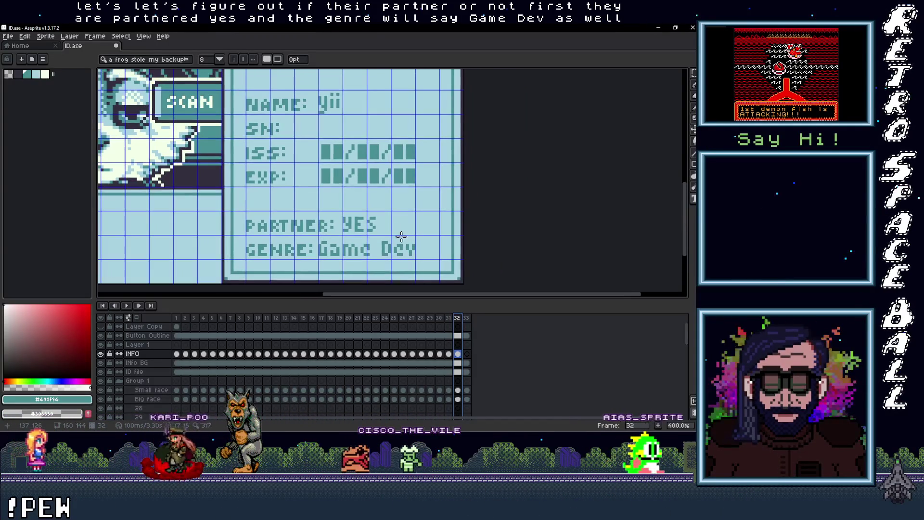
pyautogui.moveTo(460, 355); pyautogui.dragTo(467, 354)
pyautogui.rightClick(466, 354)
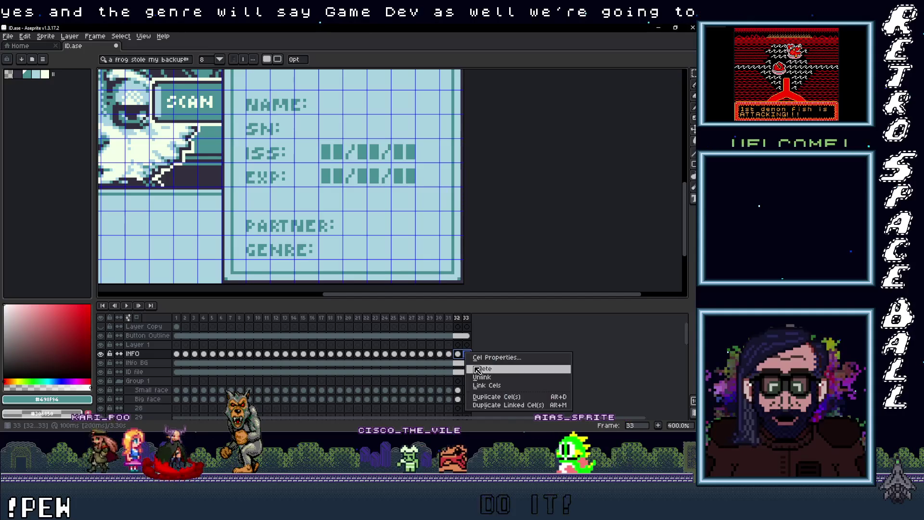
# - Link the INFO cels of frames 32 and 33, then unlink frame 33's cel
pyautogui.click(484, 387)
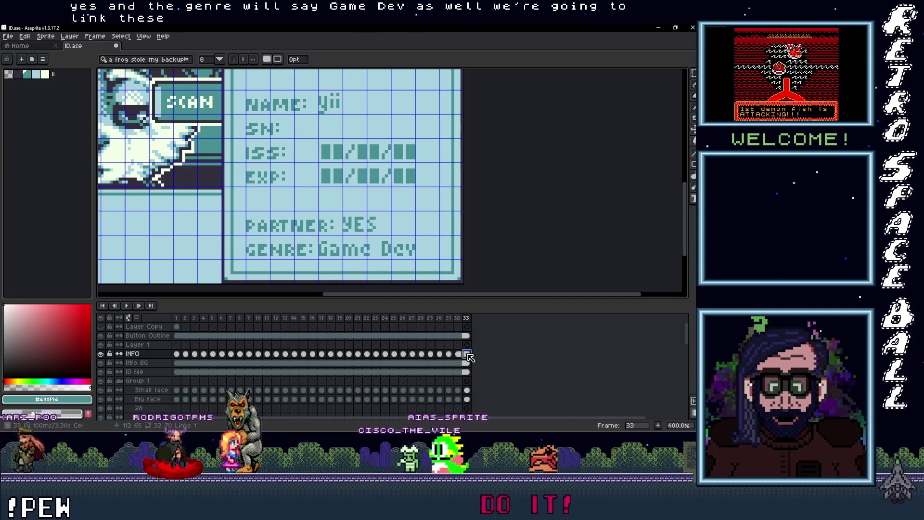
pyautogui.rightClick(468, 356)
pyautogui.click(481, 385)
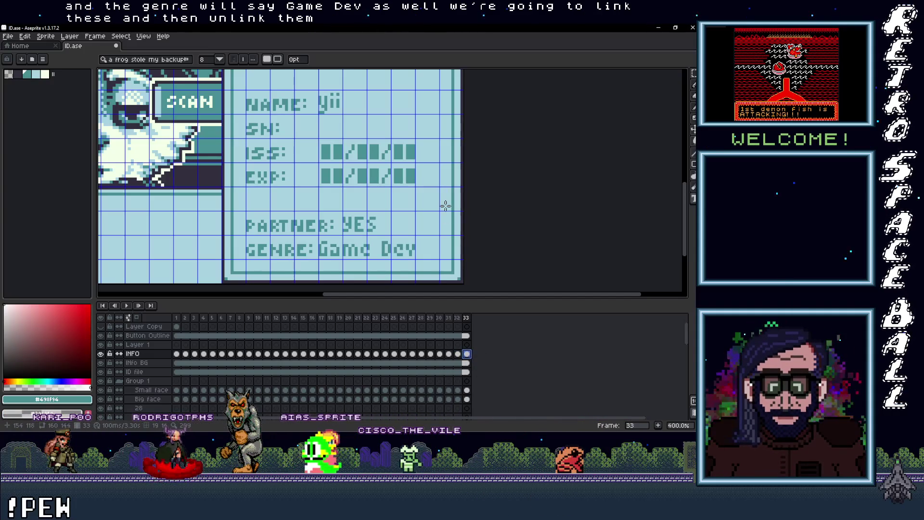
pyautogui.scroll(2, 679, 74)
pyautogui.hotkey('alt', 'Tab')
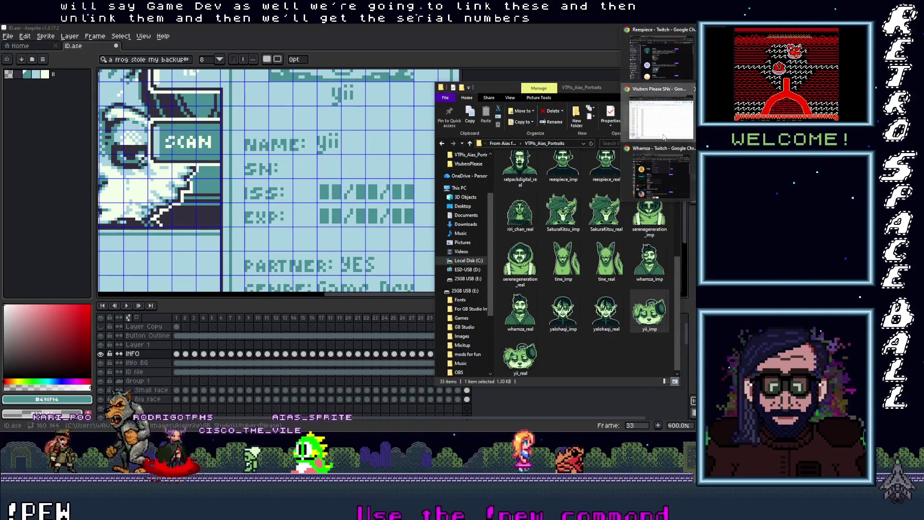
pyautogui.hotkey('alt', 'Tab')
pyautogui.scroll(-3, 210, 366)
pyautogui.click(288, 333)
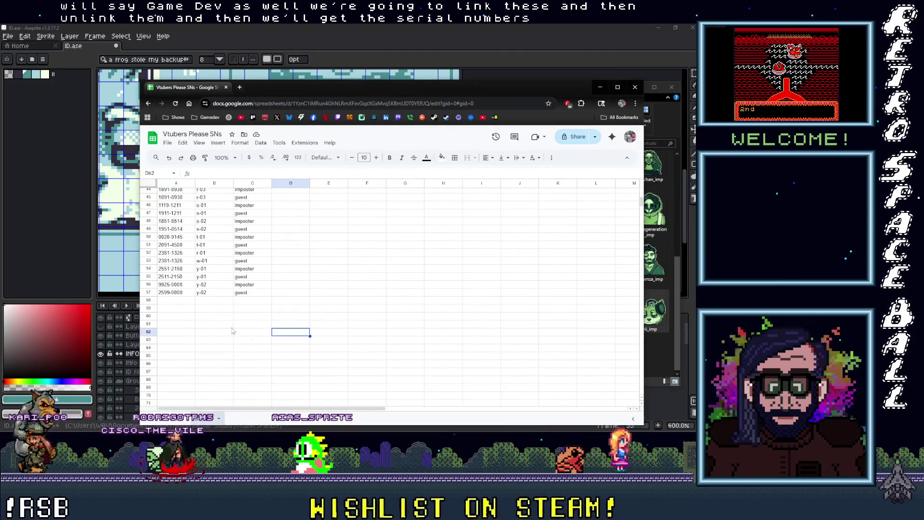
pyautogui.click(187, 286)
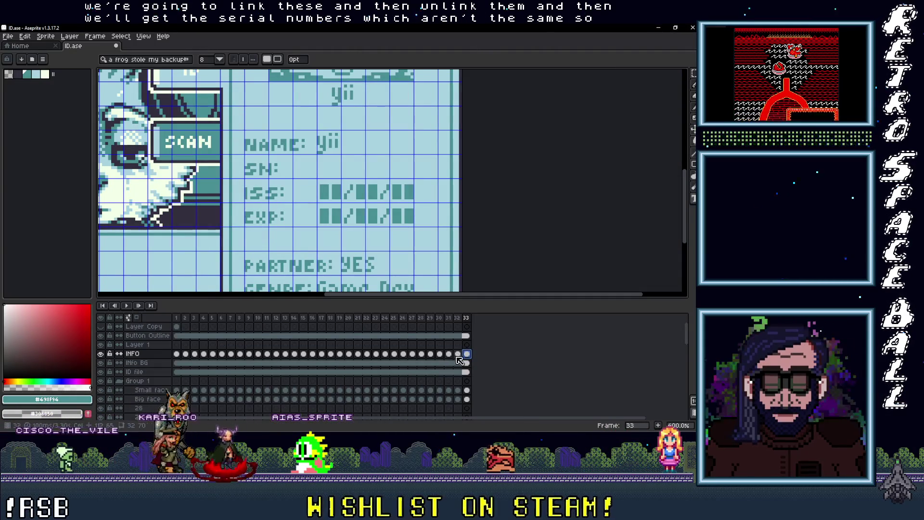
# - Fill frame 32's SN field with the serial and move on to frame 33
pyautogui.scroll(2, 374, 235)
pyautogui.scroll(1, 331, 225)
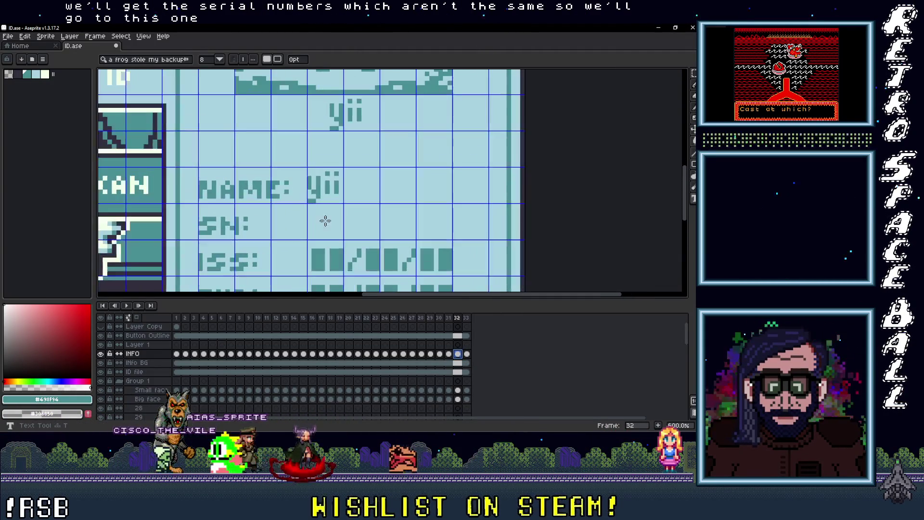
pyautogui.moveTo(309, 205)
pyautogui.mouseDown()
pyautogui.moveTo(488, 238)
pyautogui.moveTo(457, 251)
pyautogui.mouseUp()
pyautogui.write('9935-0001')
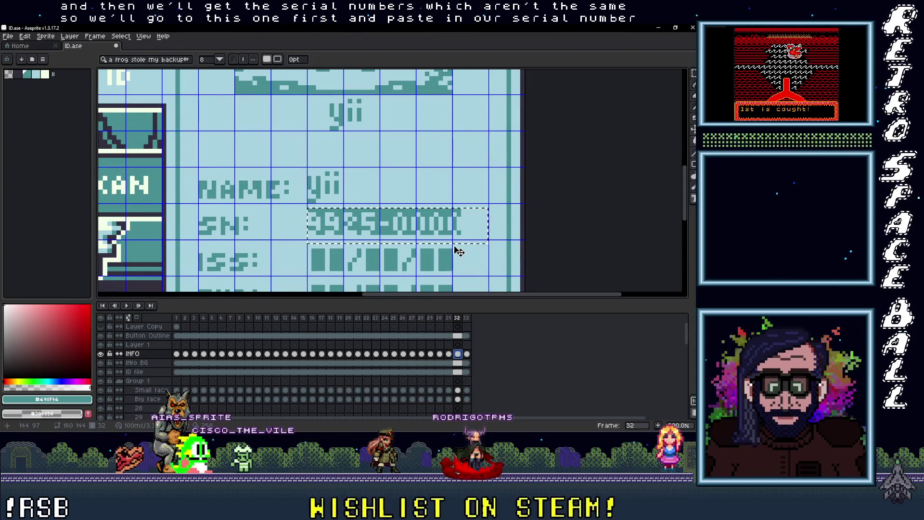
pyautogui.press('Return')
pyautogui.scroll(-2, 469, 255)
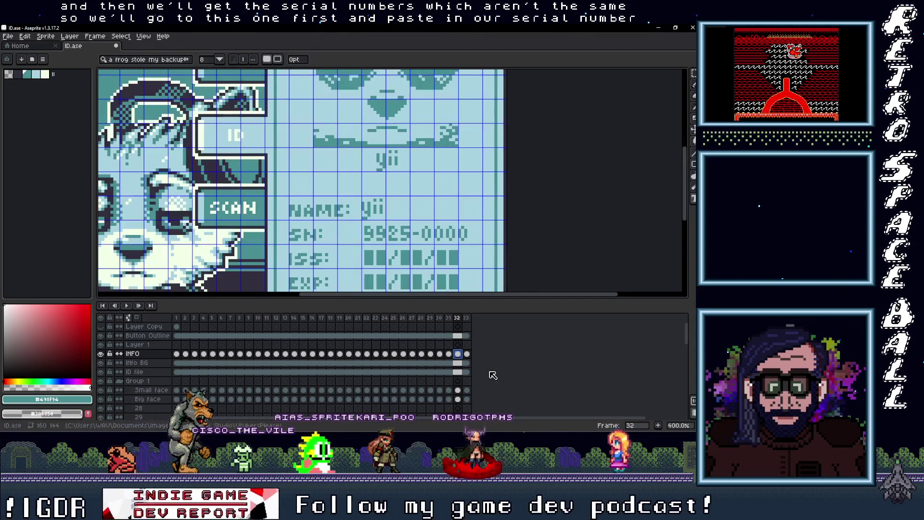
pyautogui.hotkey('alt', 'n')
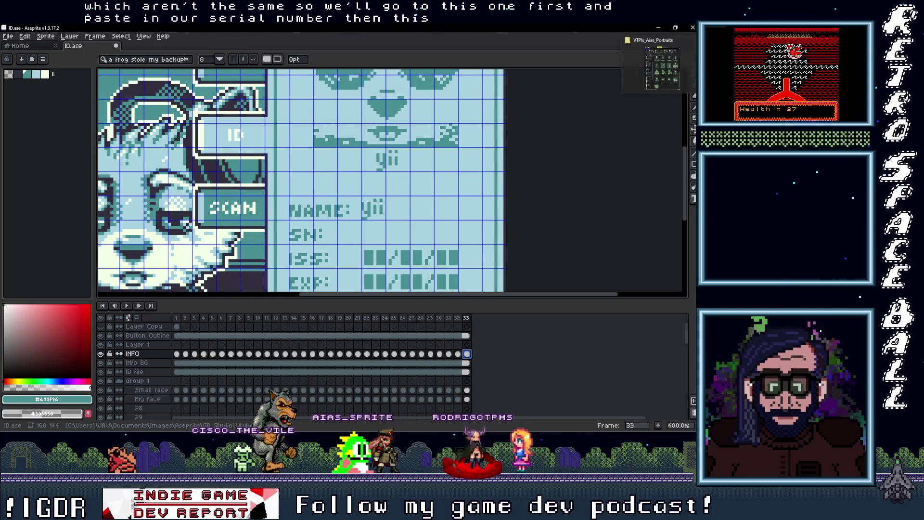
# - Copy the next serial, 2599-0000, from the spreadsheet
pyautogui.hotkey('alt', 'Tab')
pyautogui.hotkey('alt', 'Tab')
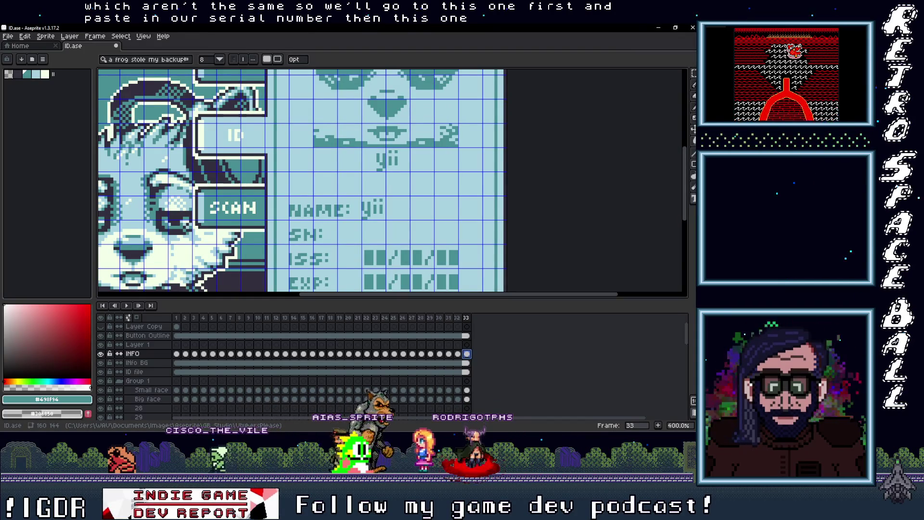
pyautogui.click(686, 119)
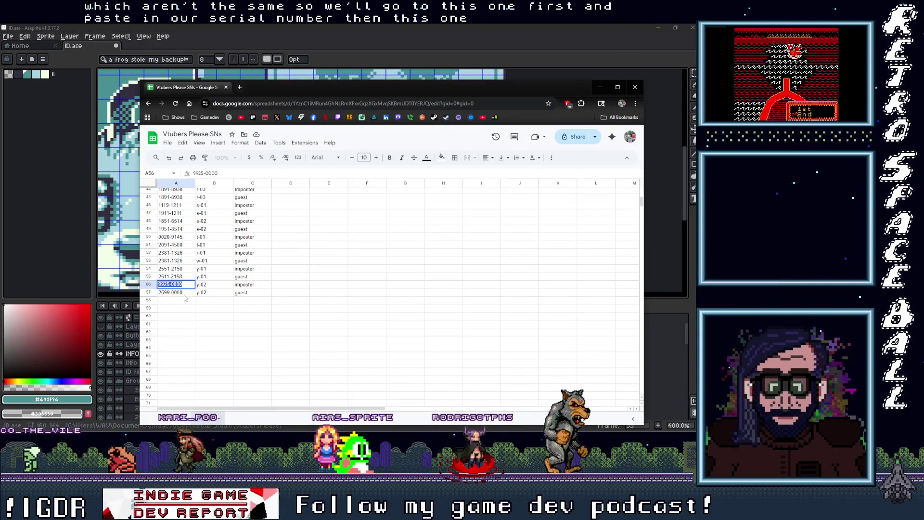
pyautogui.click(185, 293)
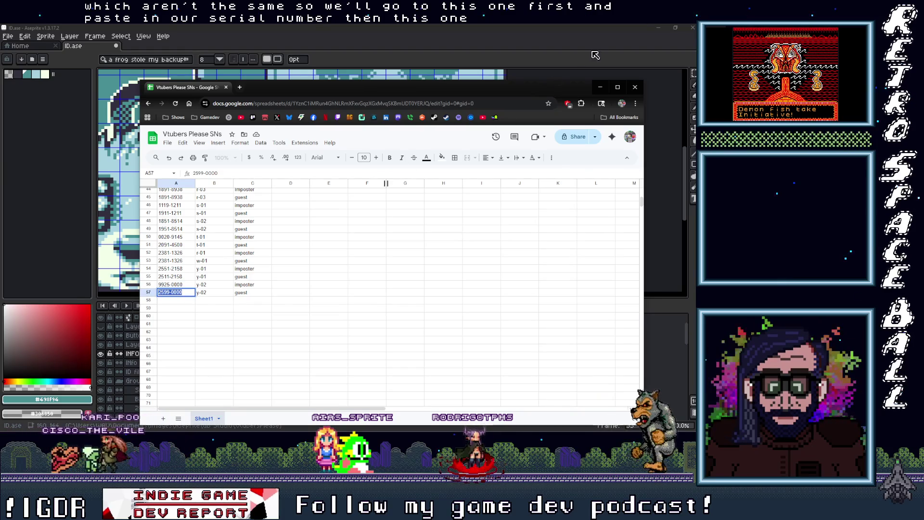
pyautogui.click(585, 58)
# - Paste 2599-0000 into the SN field on frame 33's card
pyautogui.scroll(1, 352, 223)
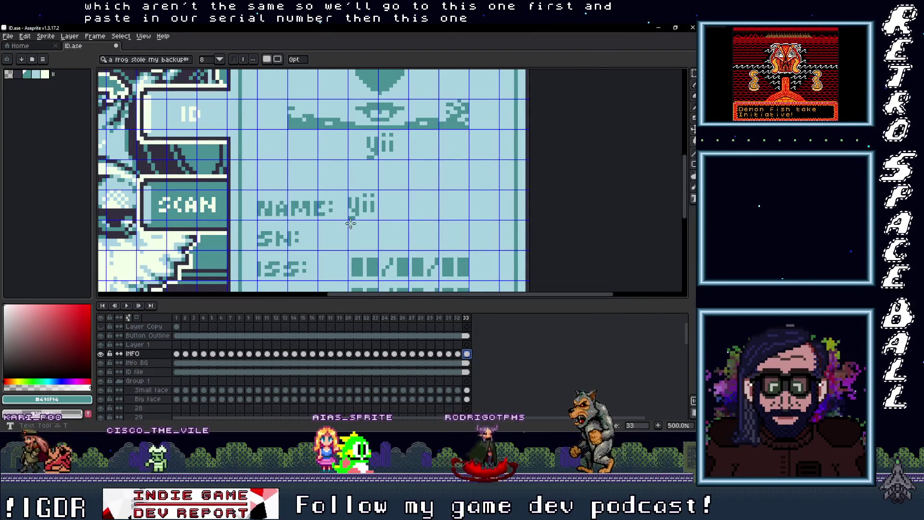
pyautogui.press('m')
pyautogui.moveTo(348, 220)
pyautogui.mouseDown()
pyautogui.moveTo(448, 248)
pyautogui.moveTo(499, 250)
pyautogui.mouseUp()
pyautogui.hotkey('ctrl', 'v')
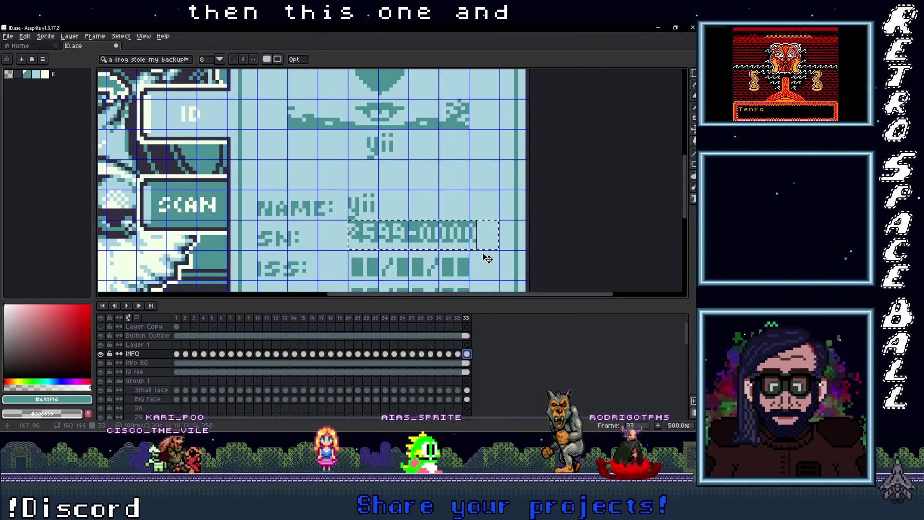
pyautogui.scroll(-3, 476, 249)
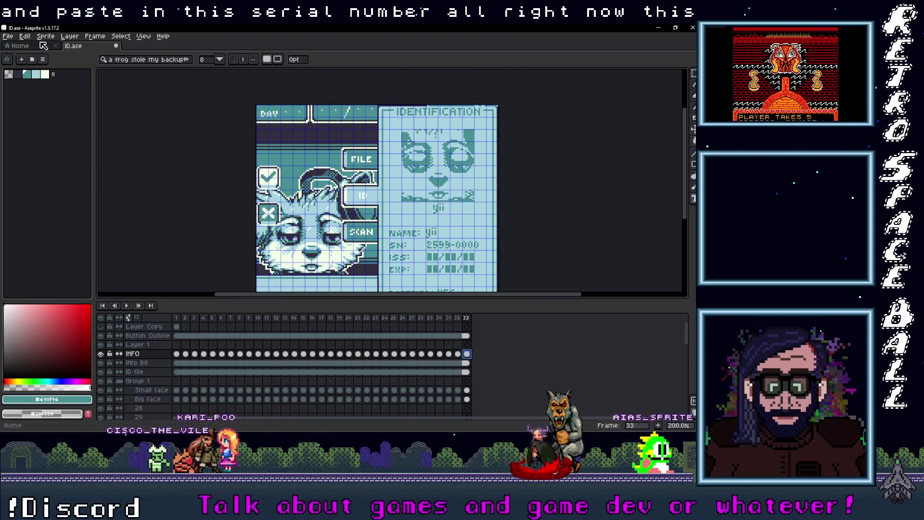
# - Save the ID card file and select frames 1 to 13
pyautogui.click(8, 37)
pyautogui.click(22, 80)
pyautogui.moveTo(177, 319)
pyautogui.mouseDown()
pyautogui.moveTo(425, 322)
pyautogui.moveTo(180, 319)
pyautogui.mouseUp()
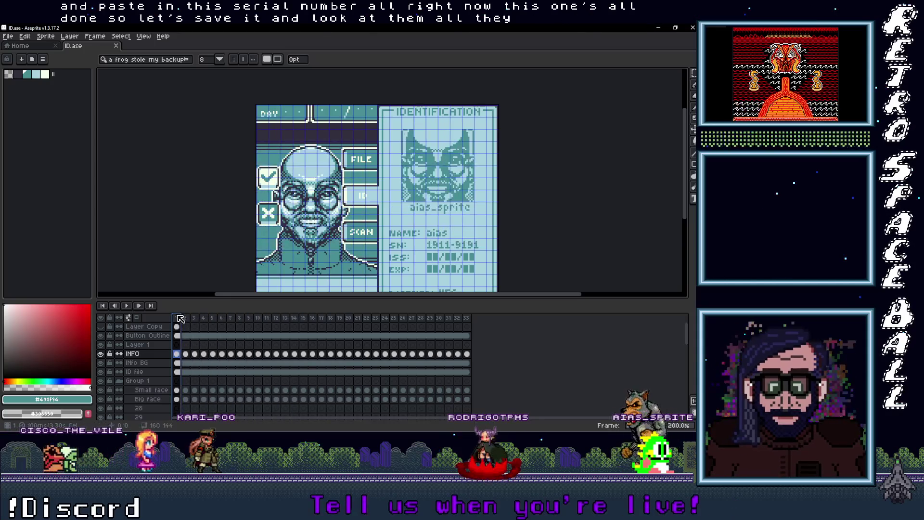
# - Set the export destination to a newly created ID folder
pyautogui.click(10, 36)
pyautogui.moveTo(29, 113)
pyautogui.click(110, 113)
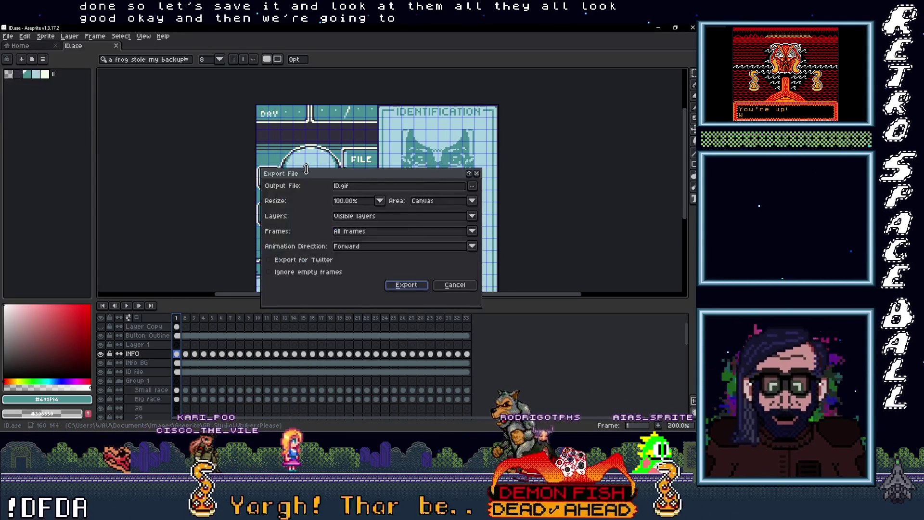
pyautogui.click(475, 187)
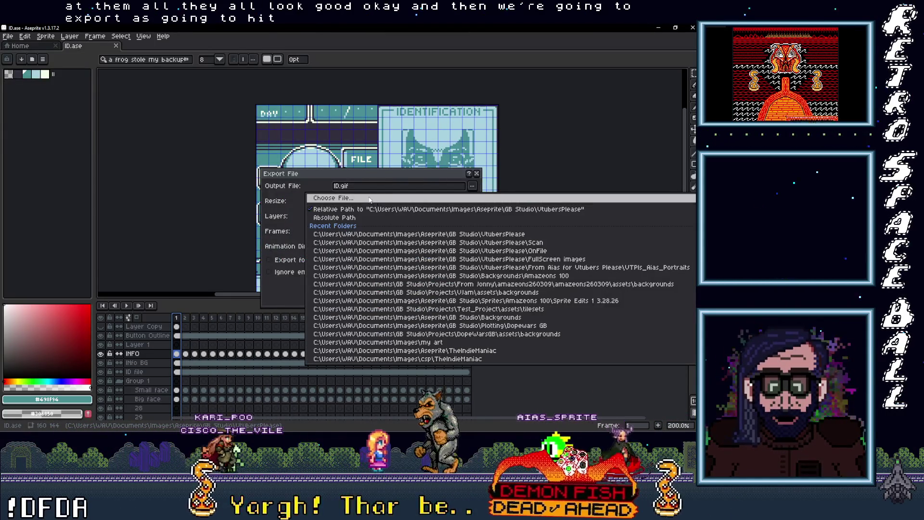
pyautogui.click(370, 198)
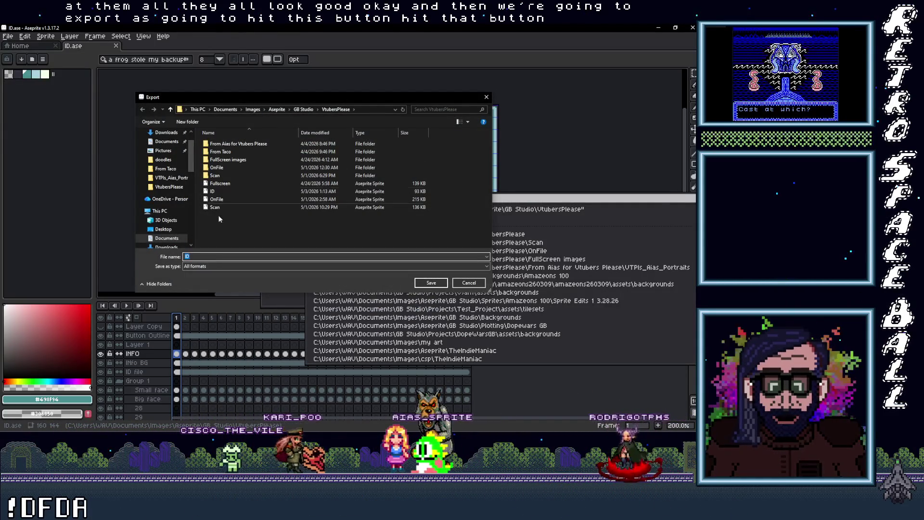
pyautogui.rightClick(221, 237)
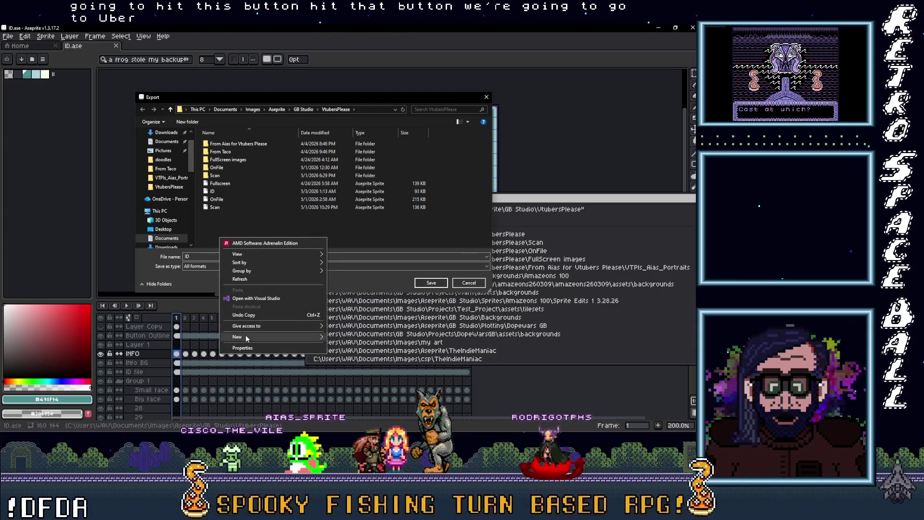
pyautogui.moveTo(246, 338)
pyautogui.click(371, 340)
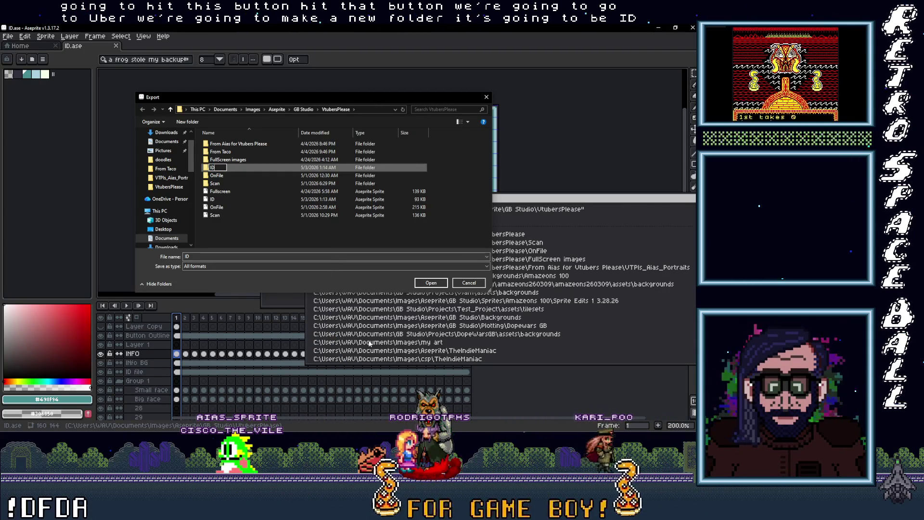
pyautogui.doubleClick(214, 167)
# - Export as ID.png in PNG format, accepting flattened layers and 33 separate files
pyautogui.click(221, 265)
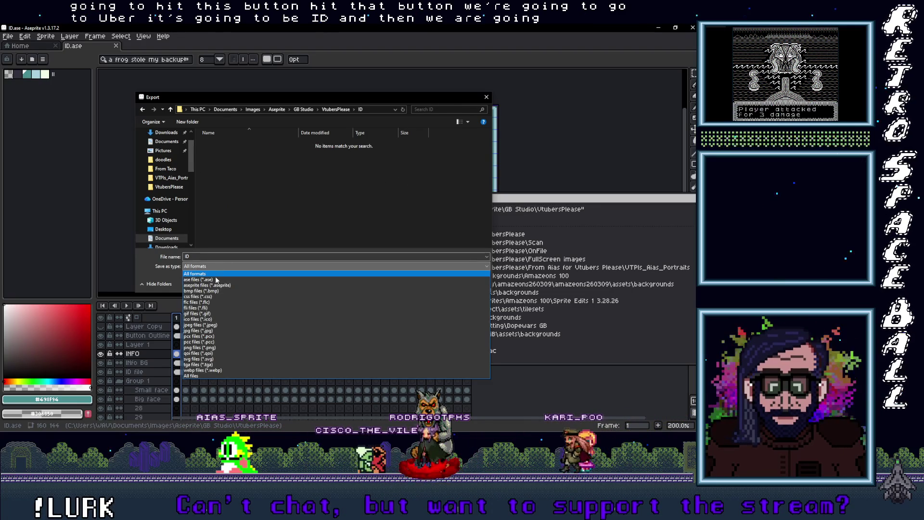
pyautogui.click(212, 347)
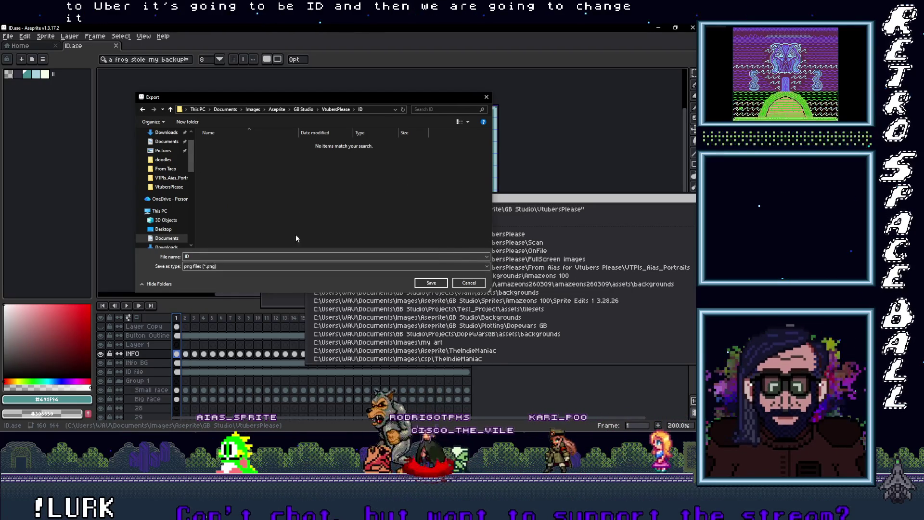
pyautogui.press('Return')
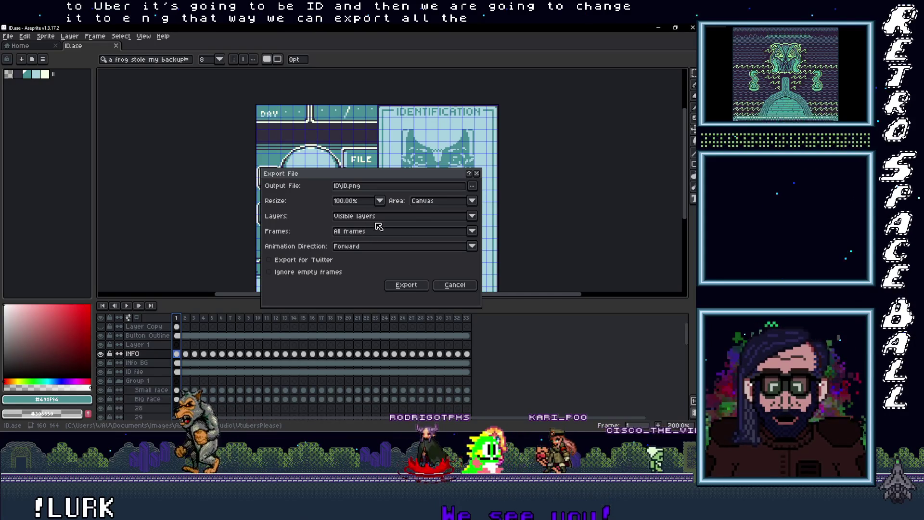
pyautogui.click(406, 285)
pyautogui.click(329, 274)
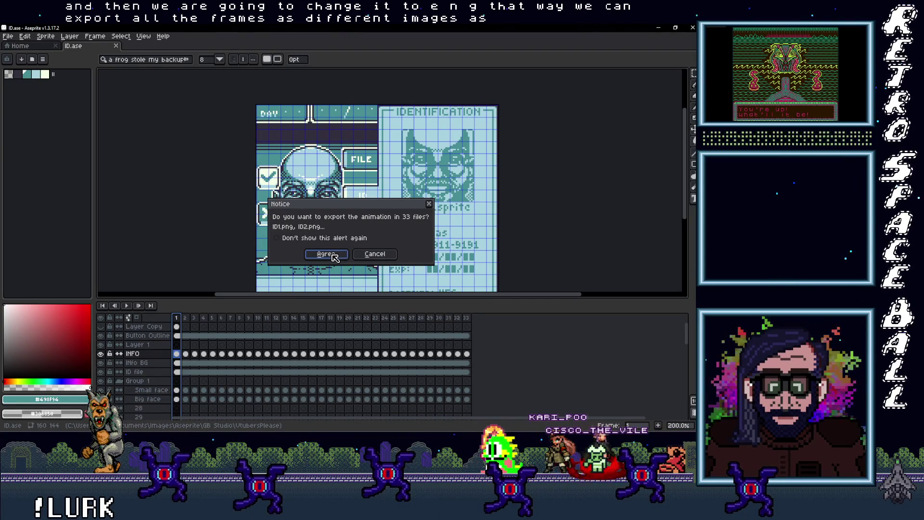
pyautogui.click(333, 255)
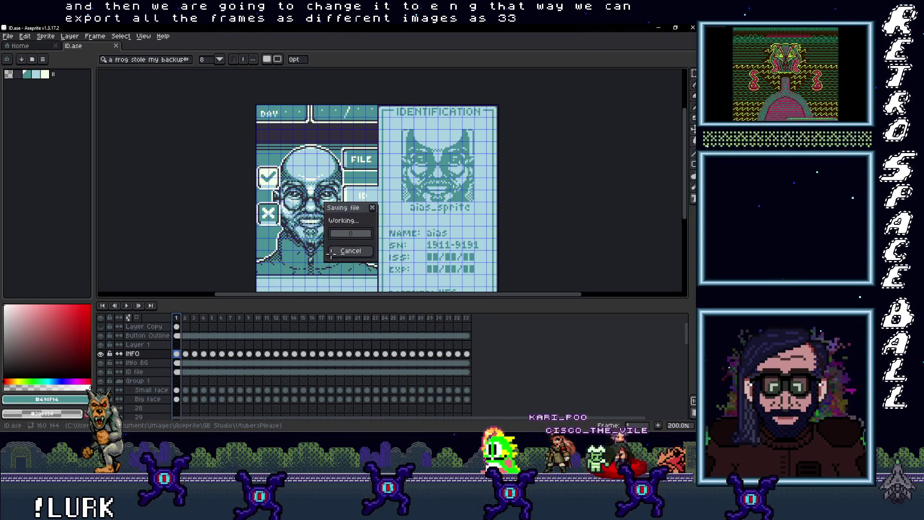
pyautogui.click(660, 28)
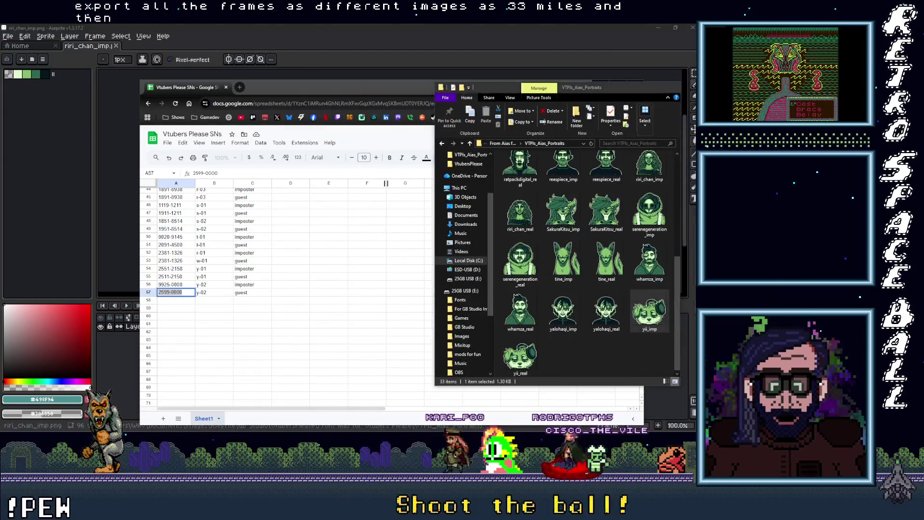
# - Go up to the VtubersPlease folder, open the ID folder and select ID1
pyautogui.click(90, 50)
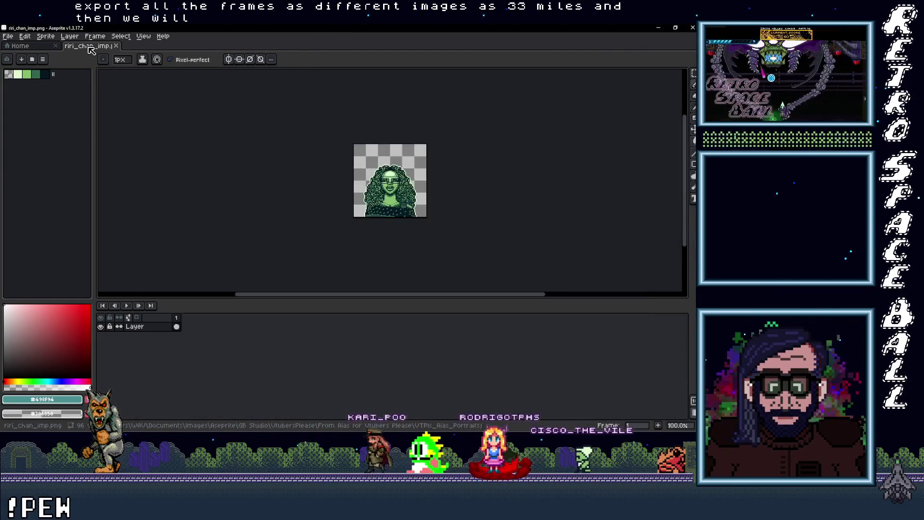
pyautogui.rightClick(91, 50)
pyautogui.click(229, 100)
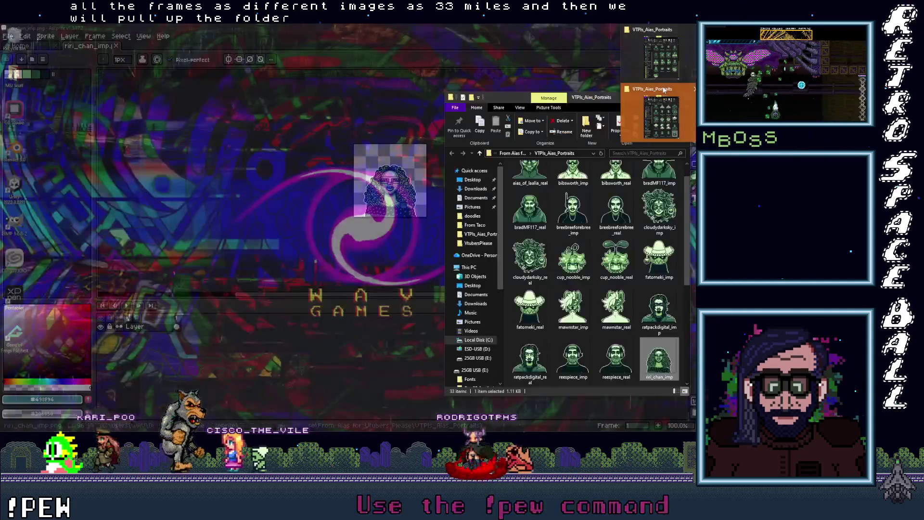
pyautogui.click(664, 90)
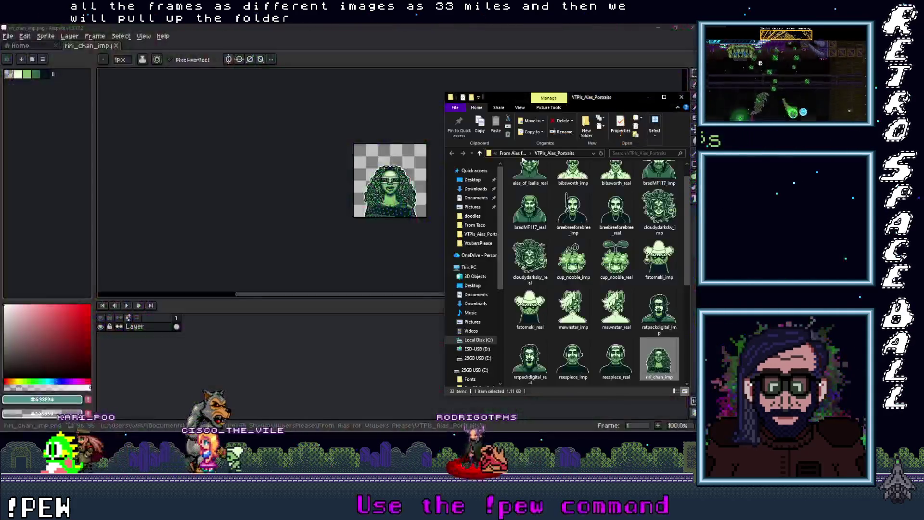
pyautogui.click(479, 153)
pyautogui.click(480, 154)
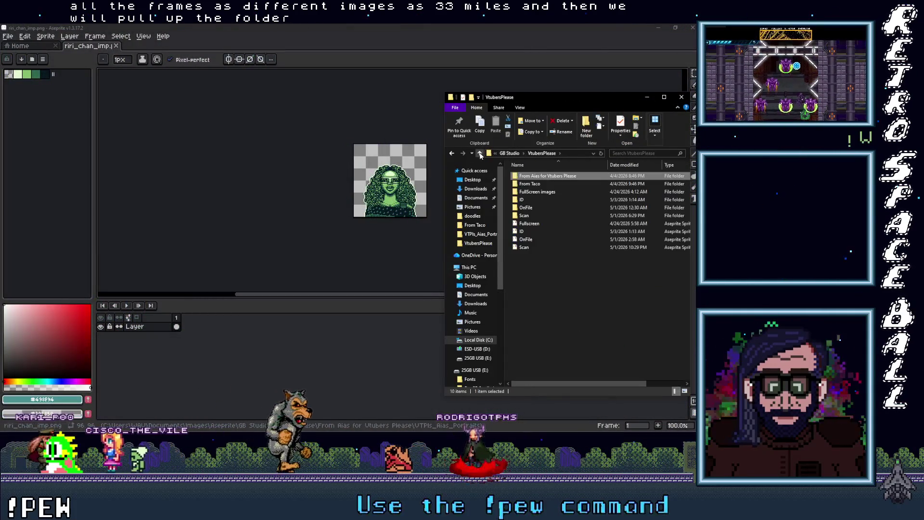
pyautogui.doubleClick(536, 200)
pyautogui.moveTo(559, 97); pyautogui.dragTo(285, 102)
pyautogui.scroll(-5, 352, 283)
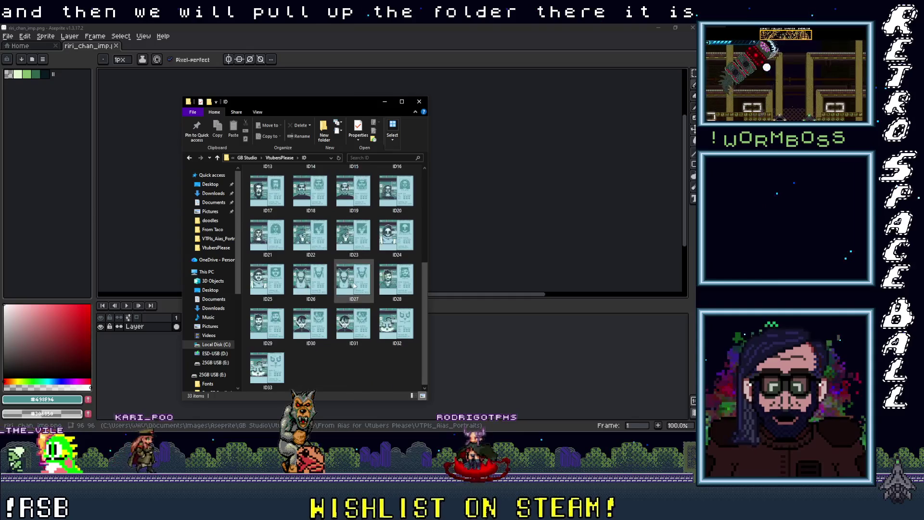
pyautogui.scroll(5, 352, 283)
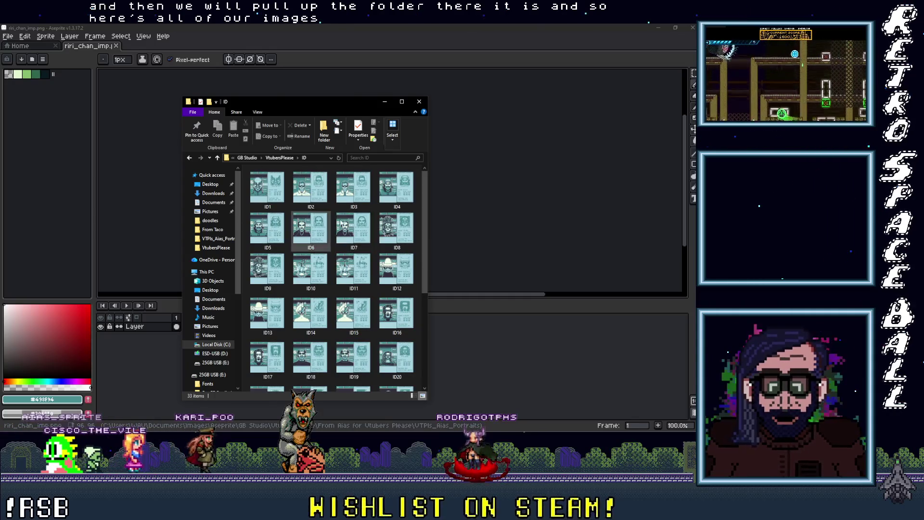
pyautogui.click(269, 209)
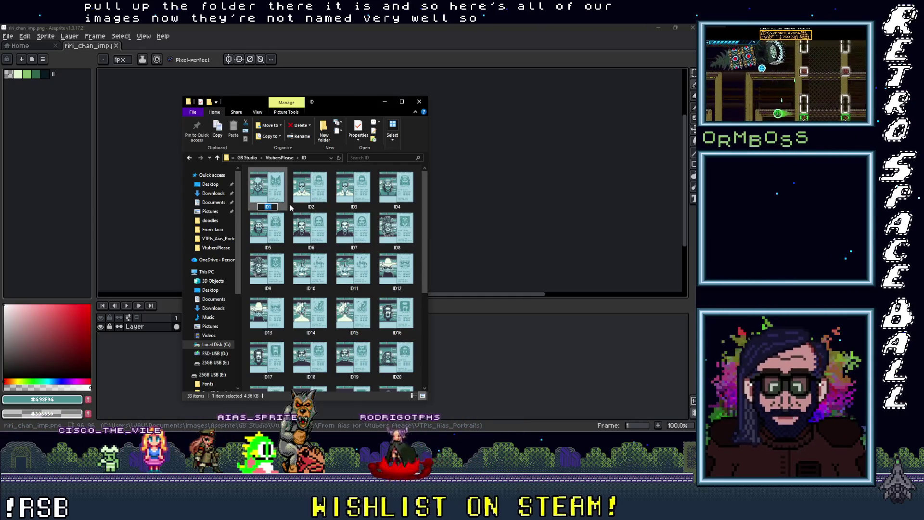
# - Rename the ID1 image to CH 25_ID
pyautogui.press('End')
pyautogui.write('25')
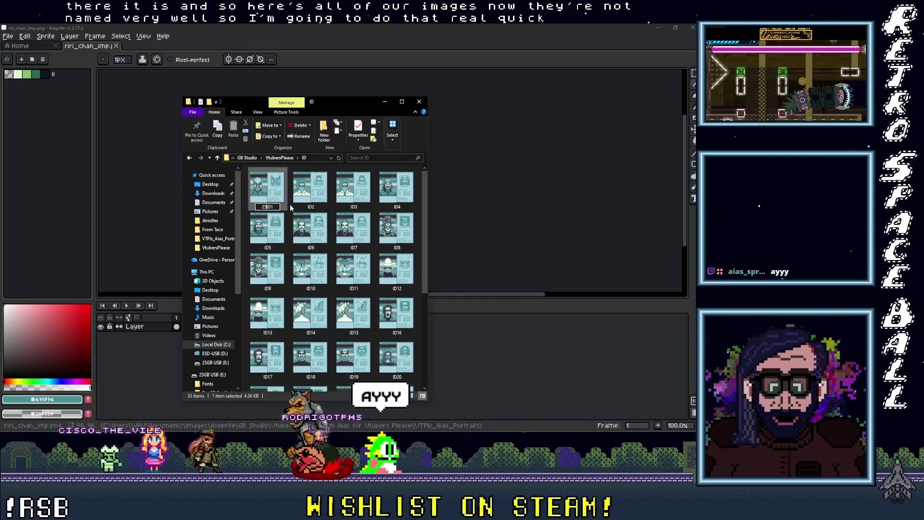
pyautogui.press('Home')
pyautogui.write('C')
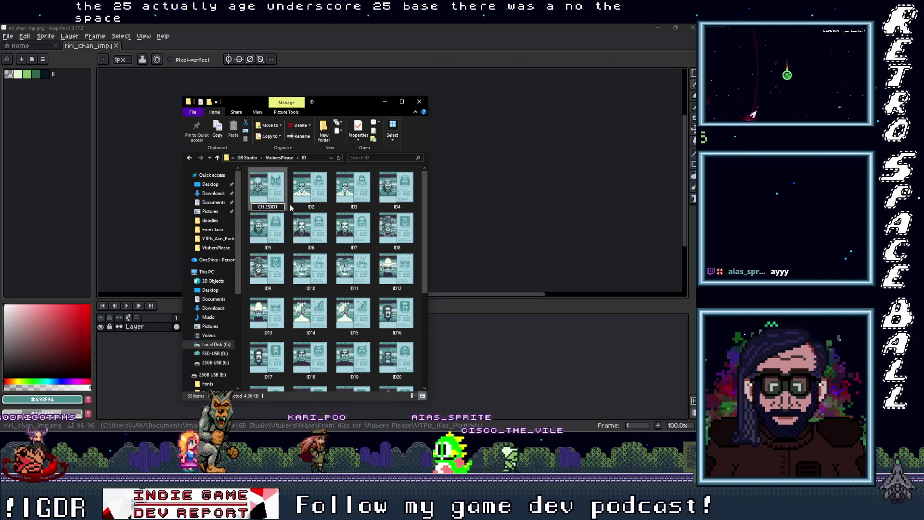
pyautogui.write('_')
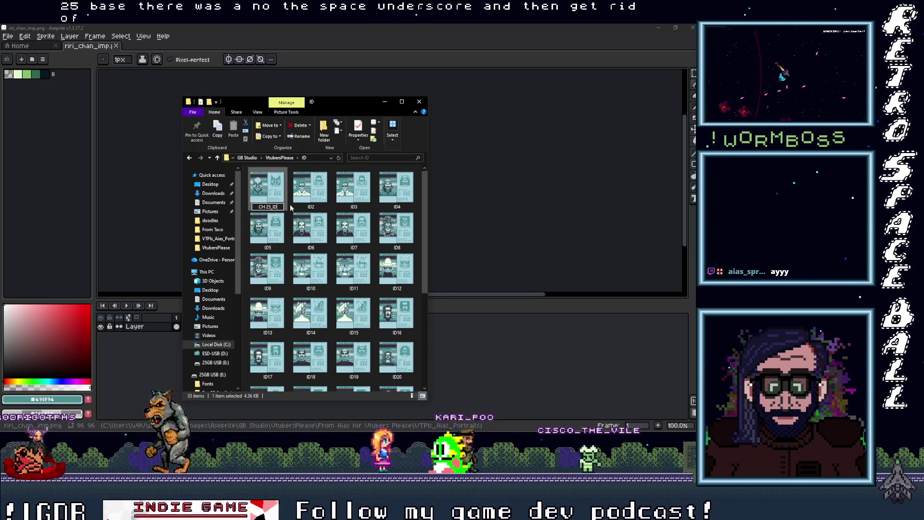
pyautogui.press('BackSpace')
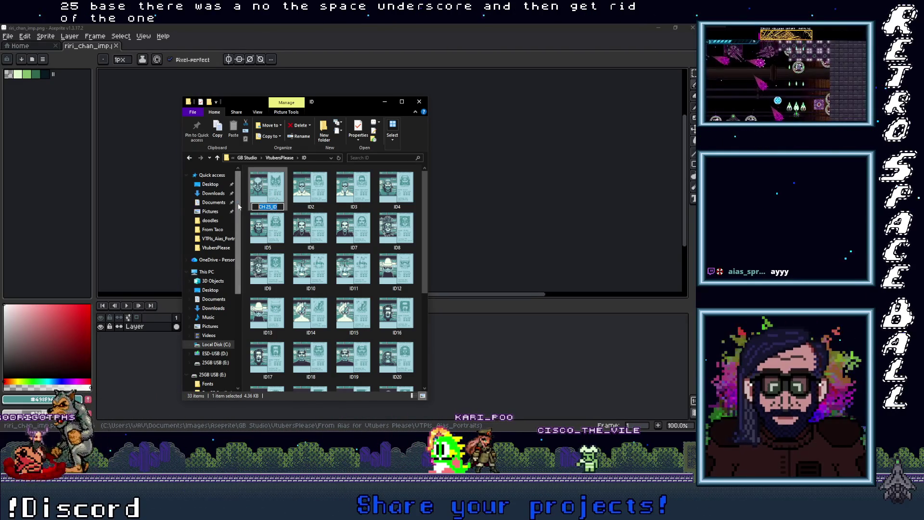
pyautogui.click(312, 207)
# - Rename ID2 and ID3 to CH 26_ID and CH 27_ID by pasting and editing the number
pyautogui.hotkey('ctrl', 'v')
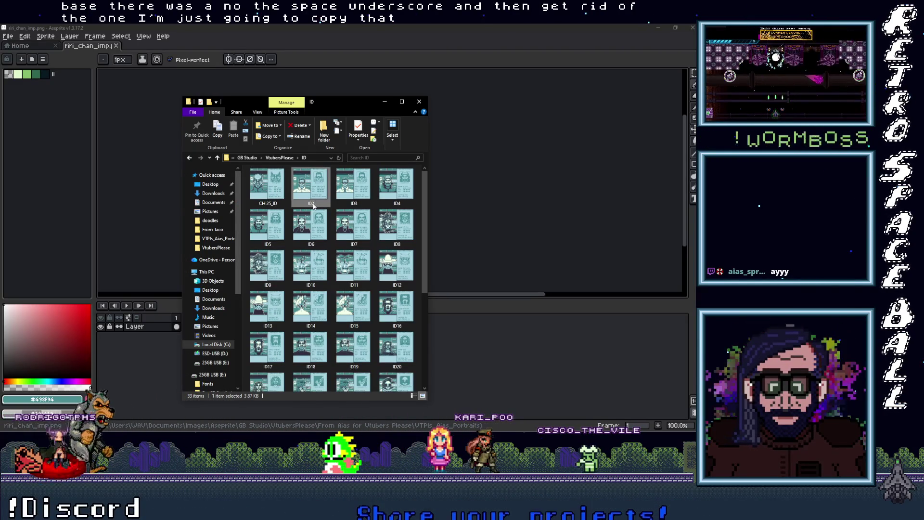
pyautogui.press('BackSpace')
pyautogui.write('6')
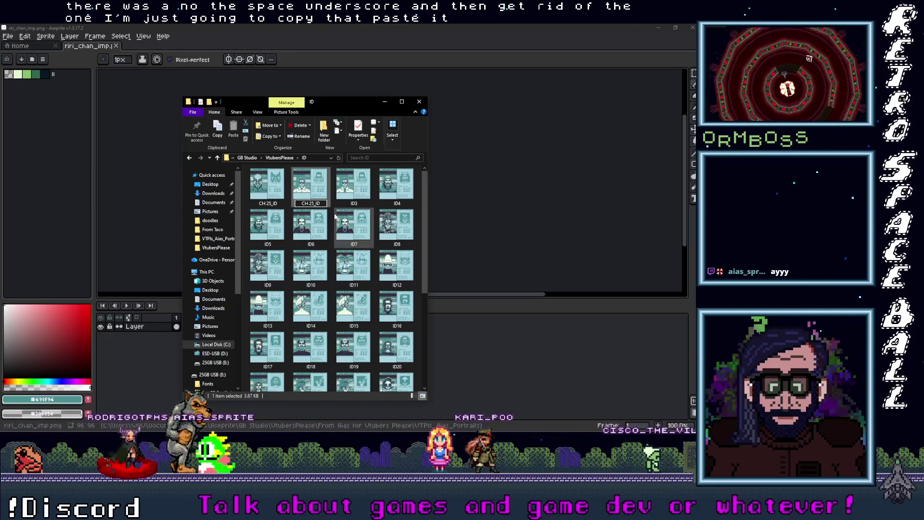
pyautogui.click(355, 203)
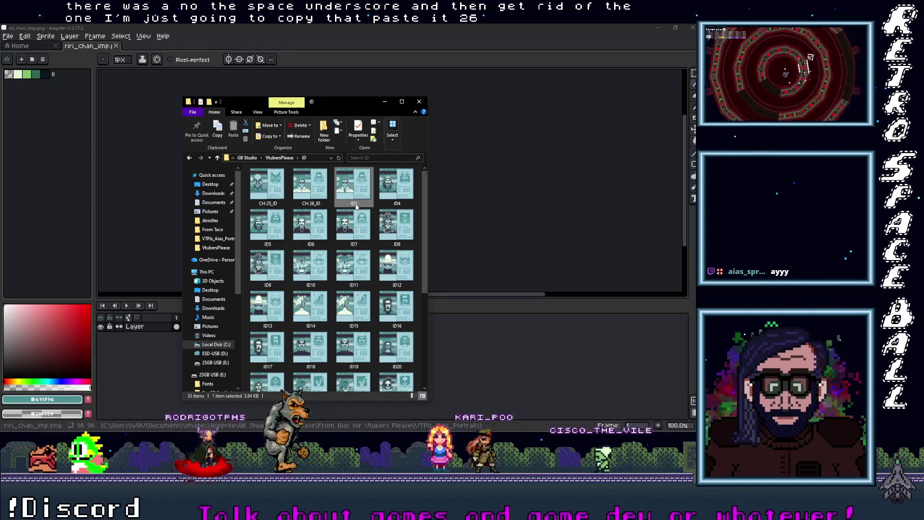
pyautogui.click(359, 204)
pyautogui.write('CH 25_ID')
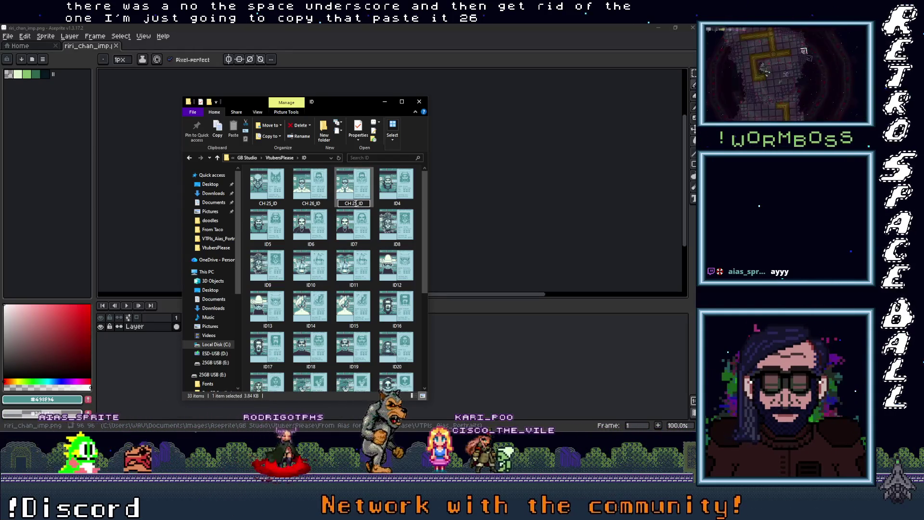
pyautogui.press('BackSpace')
pyautogui.write('7')
pyautogui.click(398, 202)
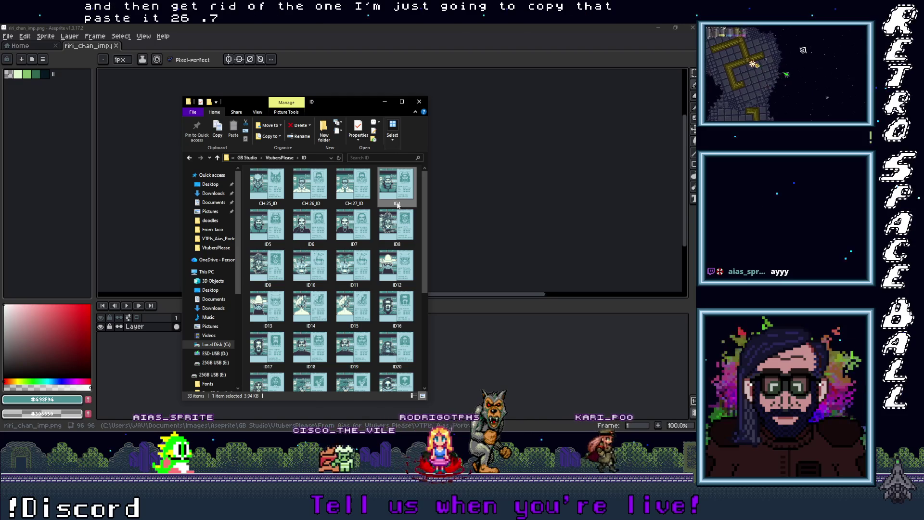
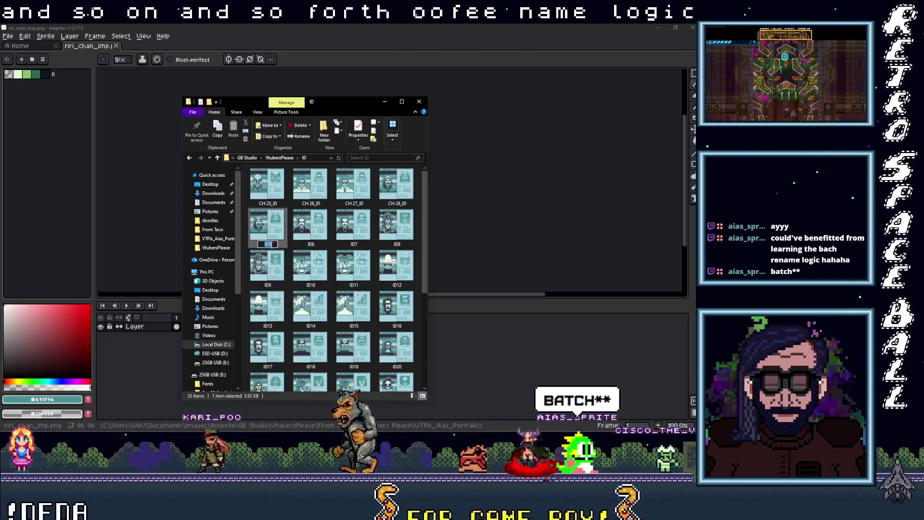
# - Rename the ID5 and ID6 portraits to CH 29_ID and CH 30_ID using the pasted name template
pyautogui.write('CH 25_ID')
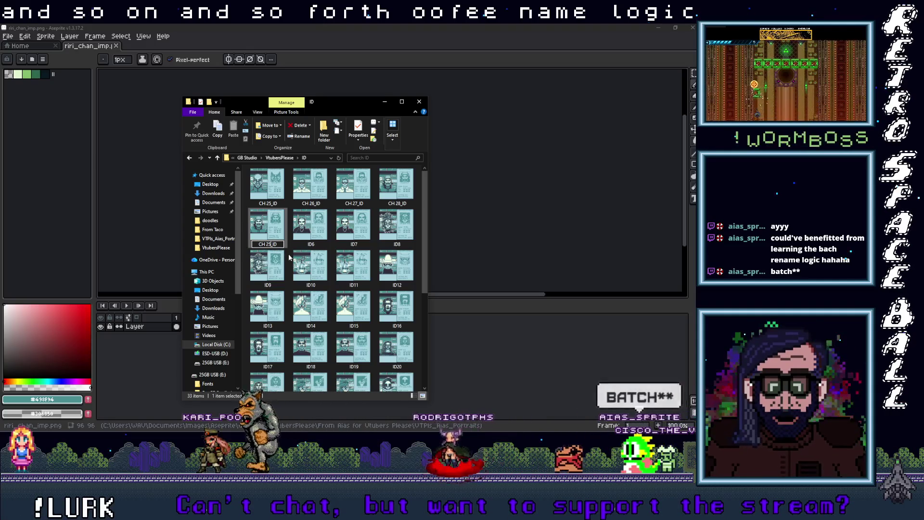
pyautogui.press('BackSpace')
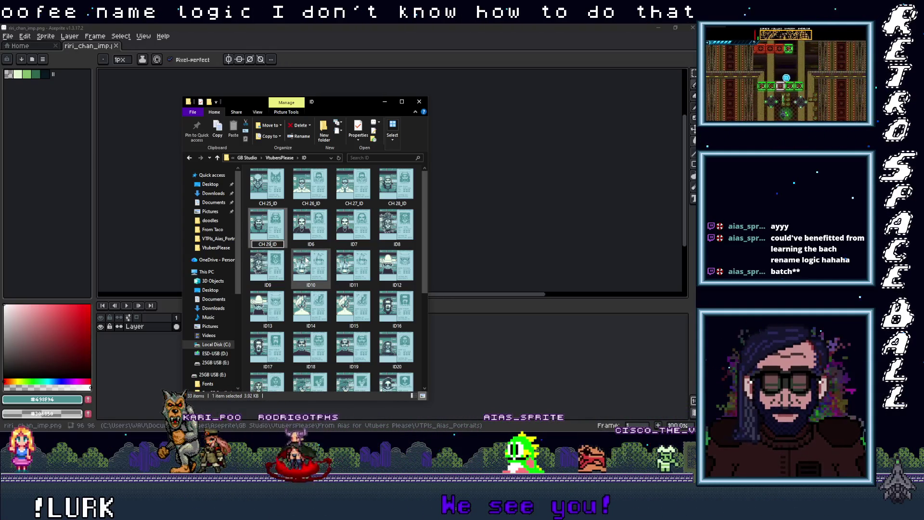
pyautogui.click(314, 247)
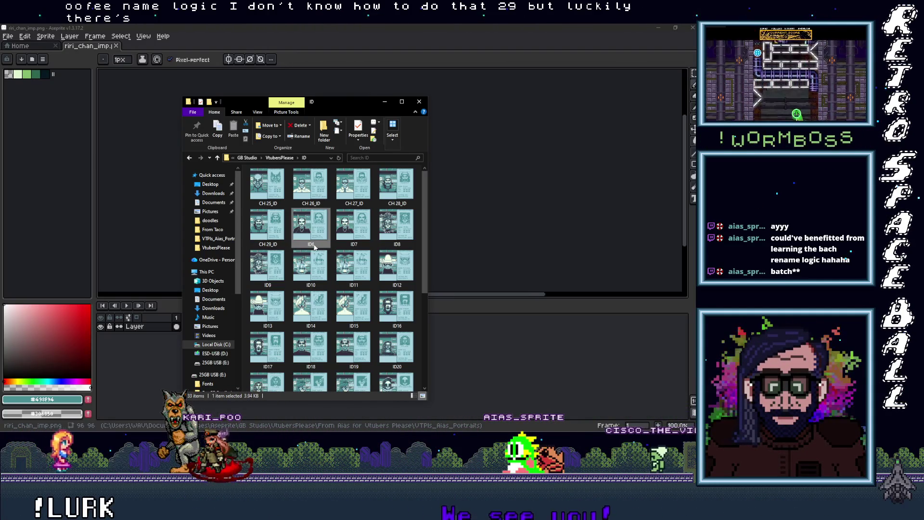
pyautogui.hotkey('ctrl', 'v')
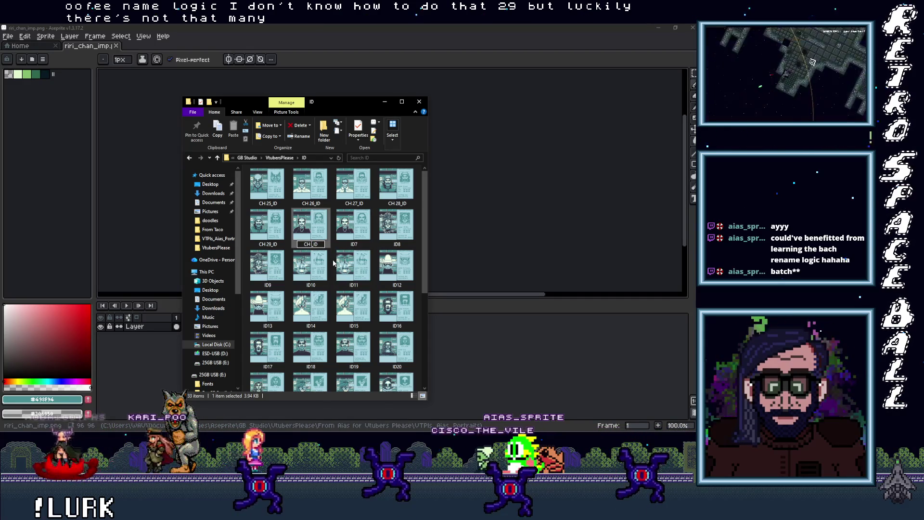
pyautogui.press('Tab')
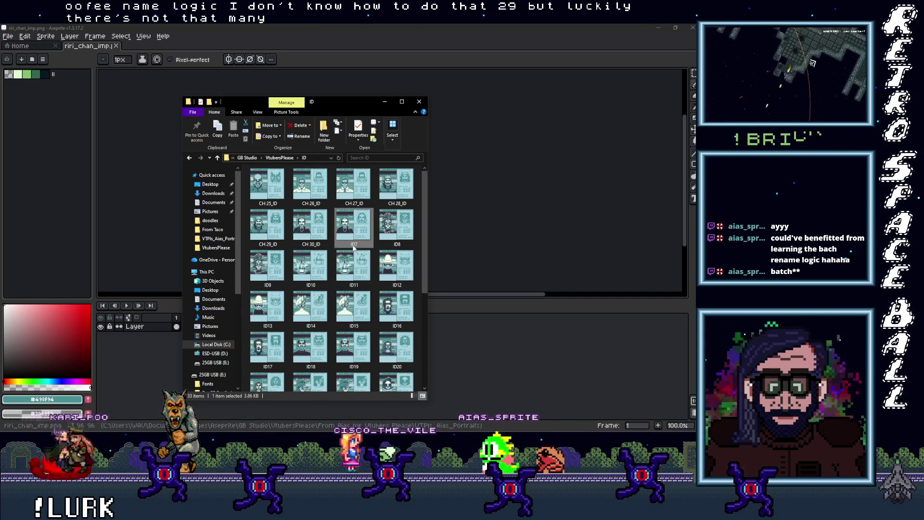
# - Rename the ID7 and ID8 portraits to CH 31_ID and CH 32_ID, then start renaming ID9
pyautogui.write('CH 25_ID')
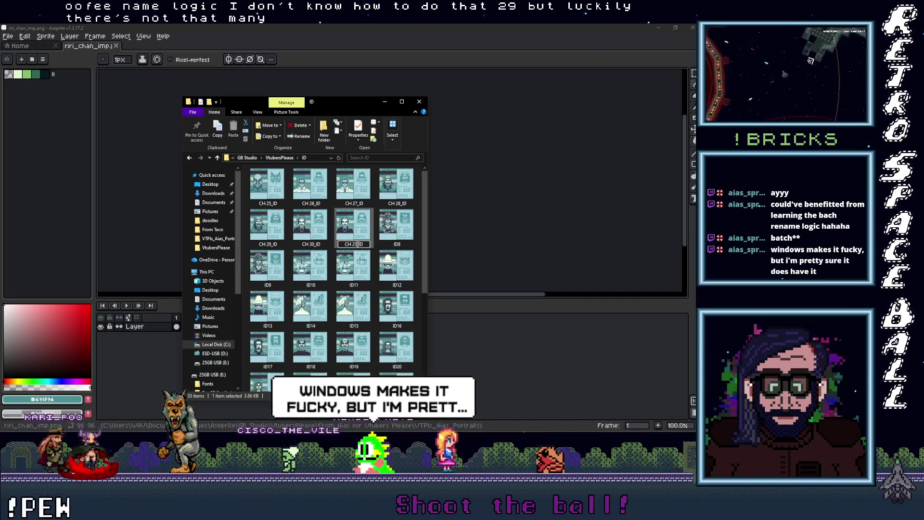
pyautogui.press('Left')
pyautogui.press('Left')
pyautogui.press('Left')
pyautogui.press('BackSpace')
pyautogui.press('BackSpace')
pyautogui.write('31')
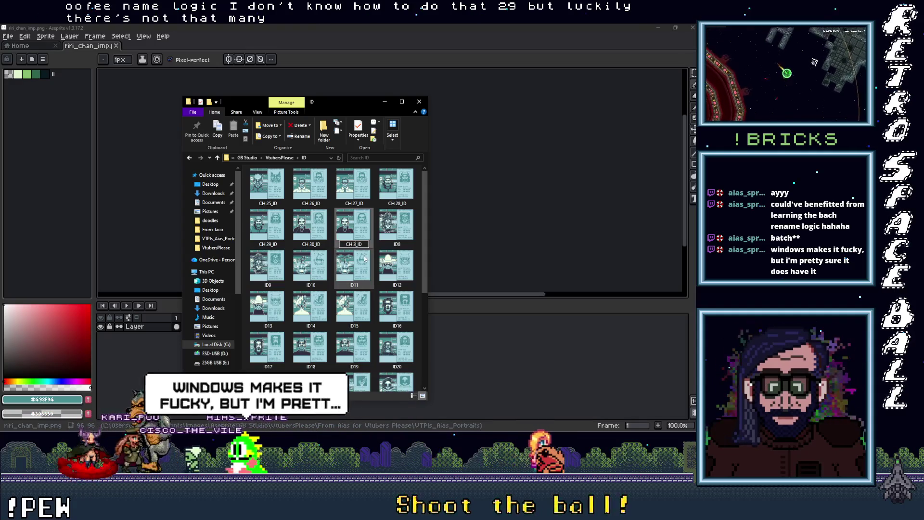
pyautogui.click(400, 247)
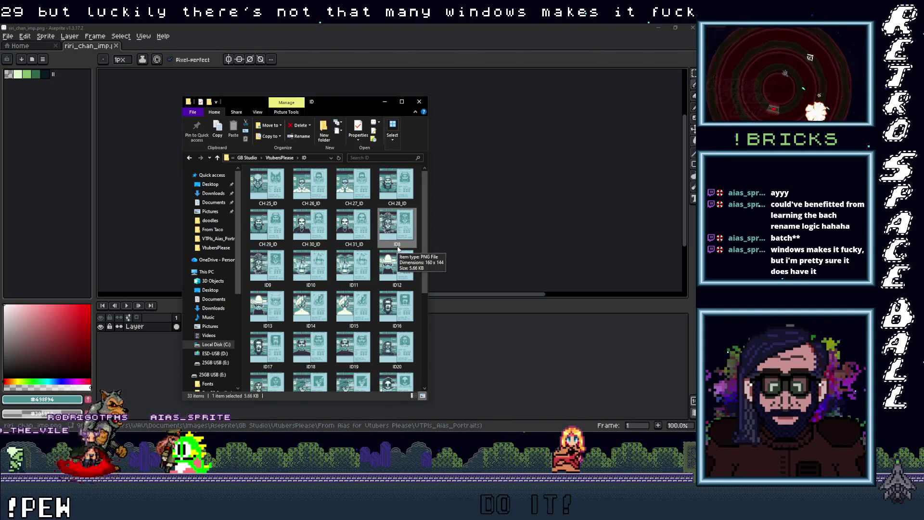
pyautogui.press('F2')
pyautogui.hotkey('ctrl', 'v')
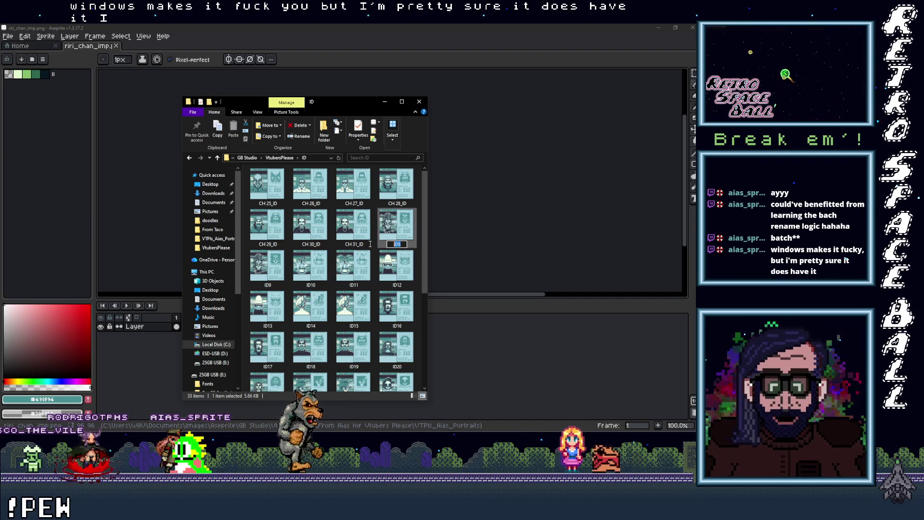
pyautogui.press('BackSpace')
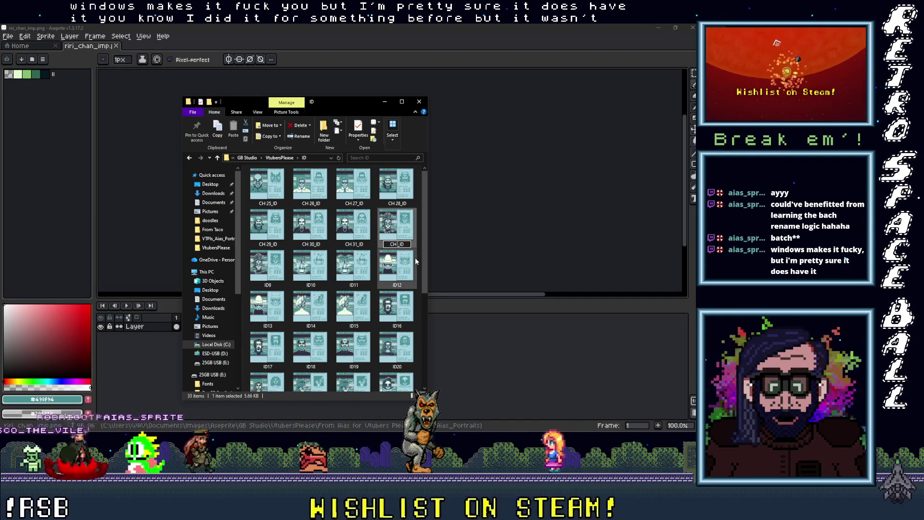
pyautogui.write('32')
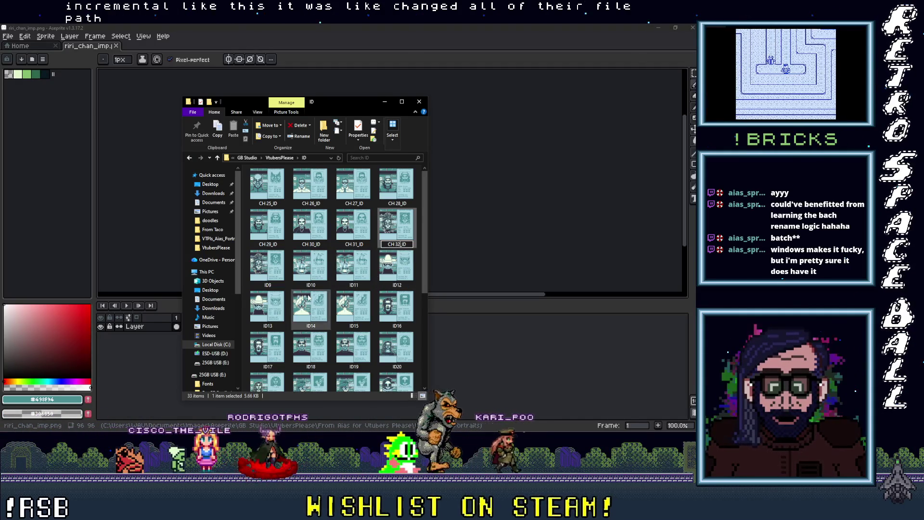
pyautogui.click(274, 287)
pyautogui.click(269, 285)
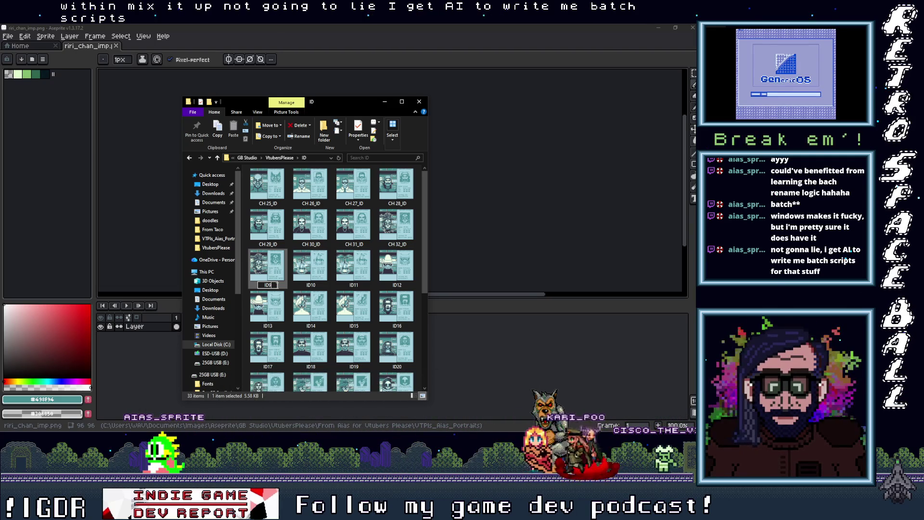
# - Rename the ID9 and ID10 portraits to CH 33_ID and CH 34_ID
pyautogui.press('BackSpace')
pyautogui.write('CH 25_')
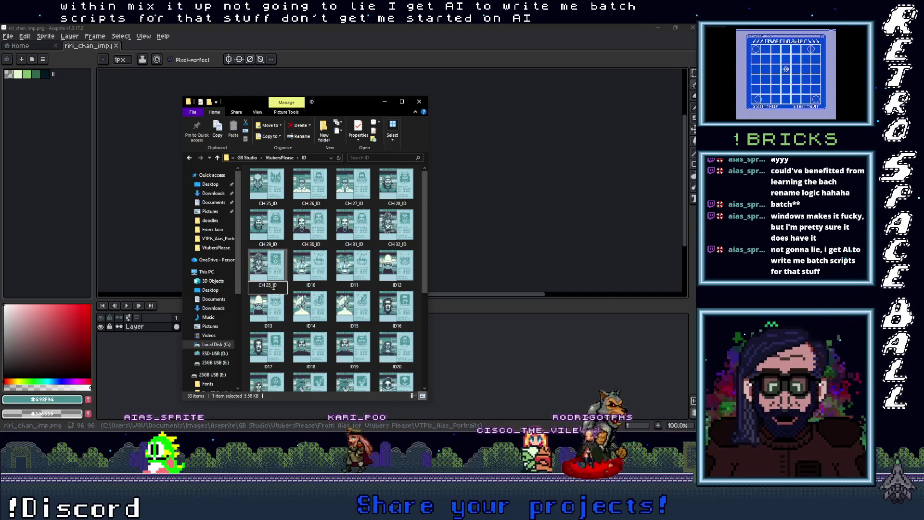
pyautogui.press('BackSpace')
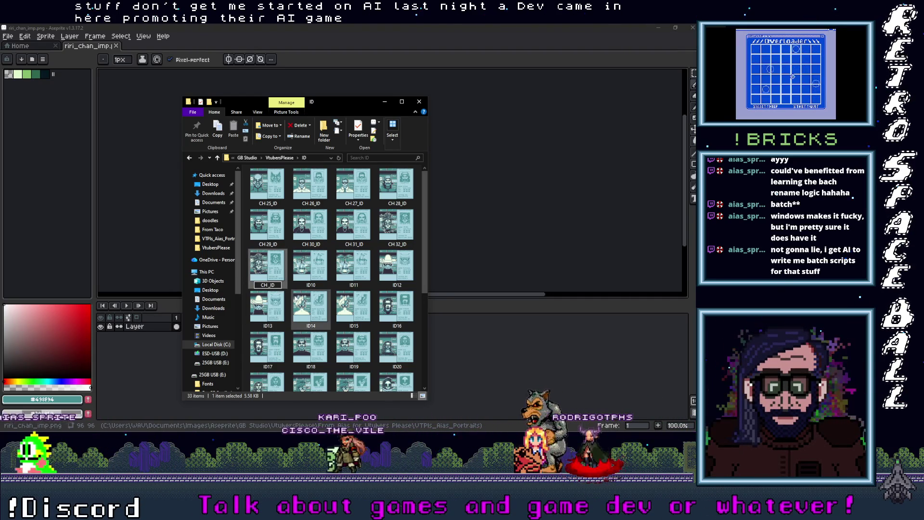
pyautogui.write('33')
pyautogui.press('Tab')
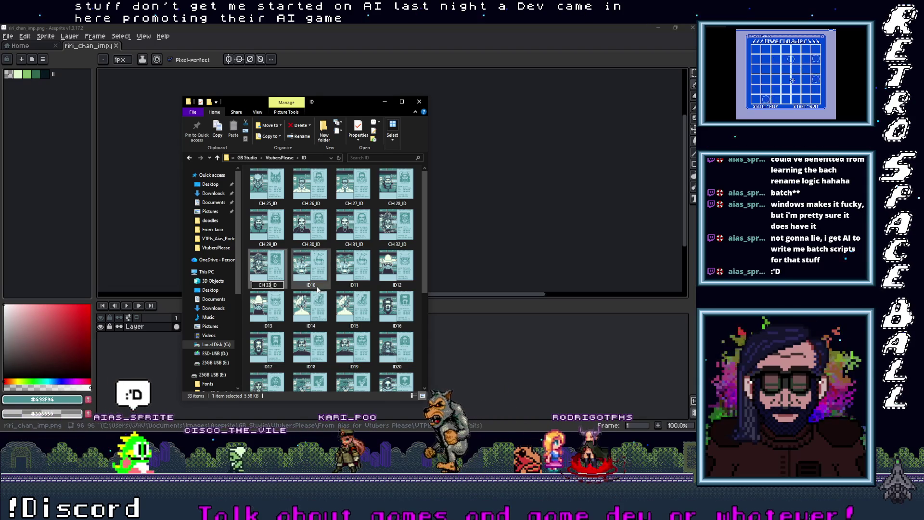
pyautogui.hotkey('ctrl', 'v')
pyautogui.press('BackSpace')
pyautogui.press('BackSpace')
pyautogui.write('34')
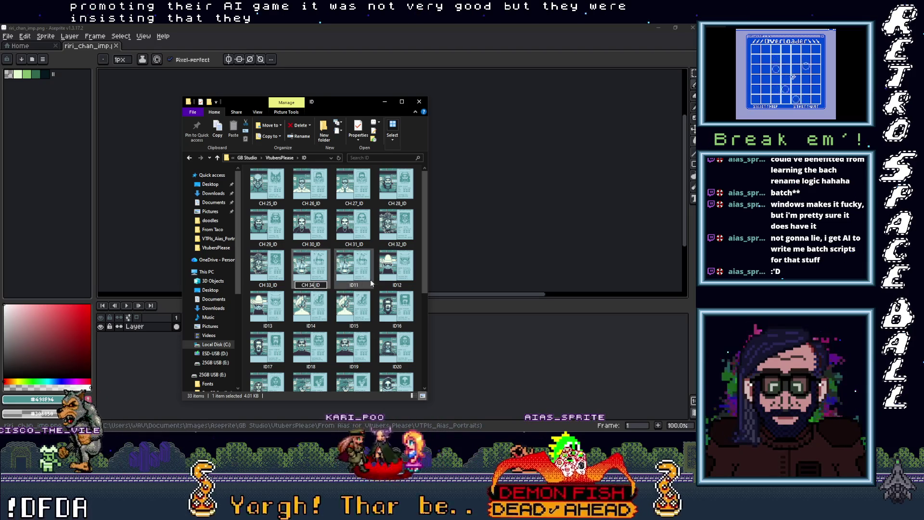
# - Rename the ID11 and ID12 portraits to CH 36_ID and CH 37_ID
pyautogui.click(354, 288)
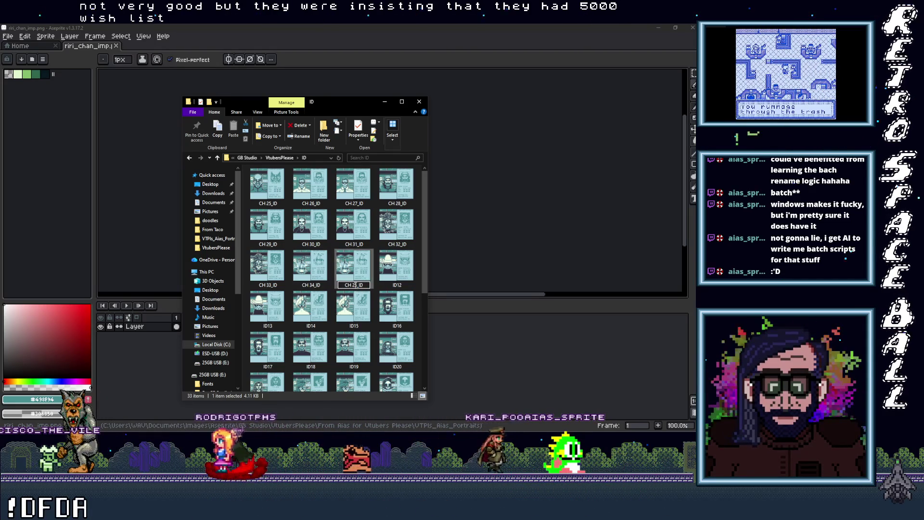
pyautogui.write('36')
pyautogui.click(398, 288)
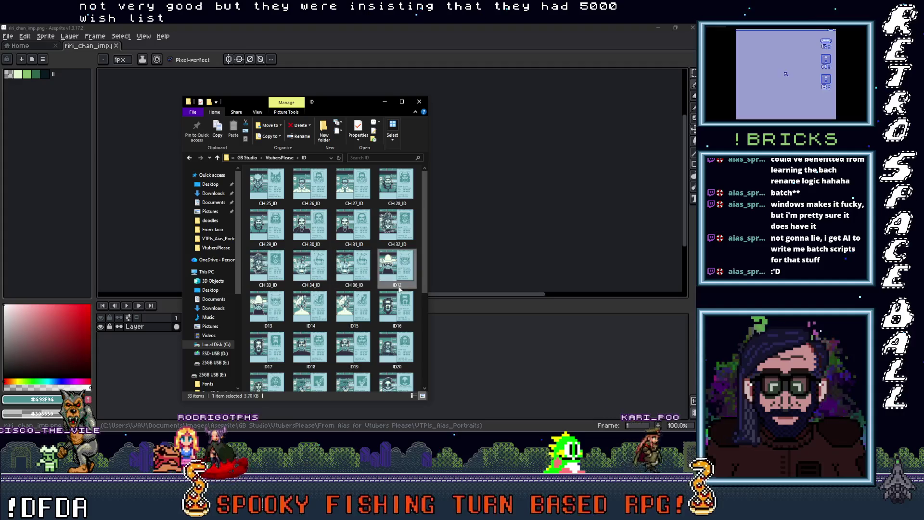
pyautogui.click(400, 287)
pyautogui.hotkey('ctrl', 'v')
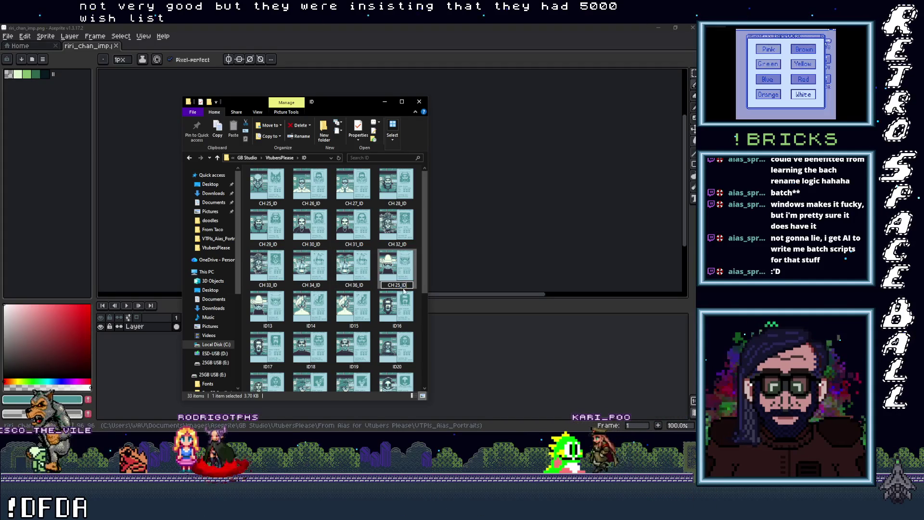
pyautogui.press('Left')
pyautogui.press('Left')
pyautogui.press('Left')
pyautogui.press('BackSpace')
pyautogui.press('BackSpace')
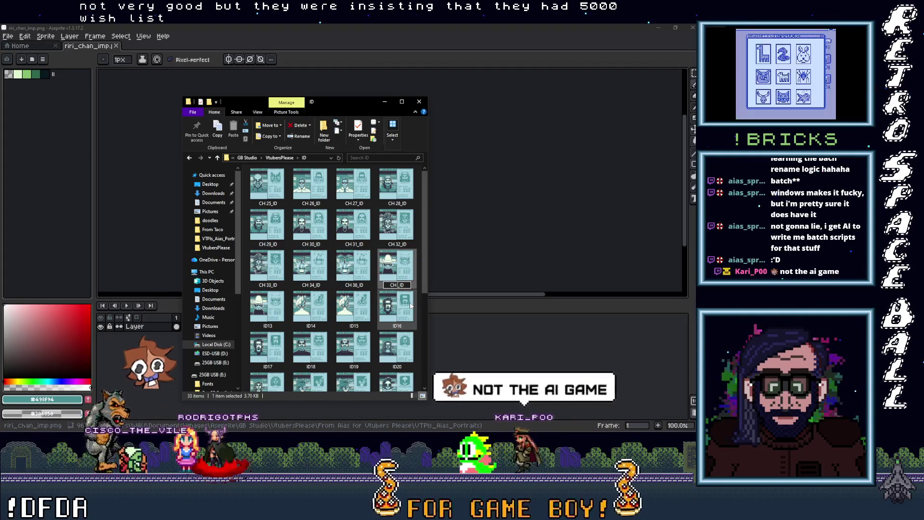
pyautogui.write('37')
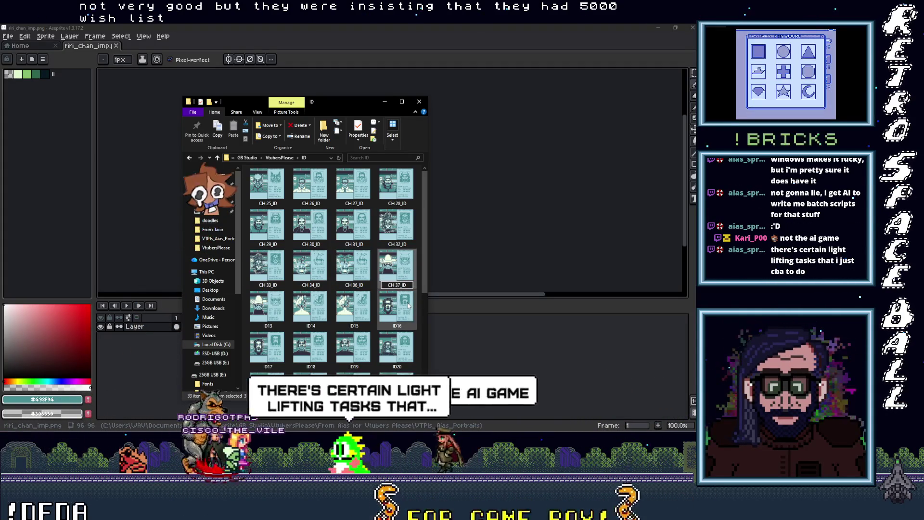